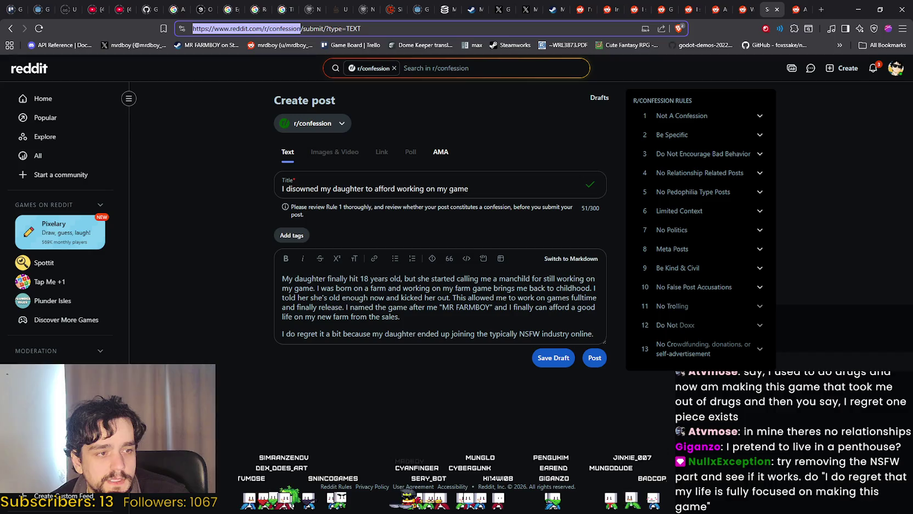
Step: Replace the post's last body line with the pasted regret sentence
{"action": "key", "text": "alt+Tab"}
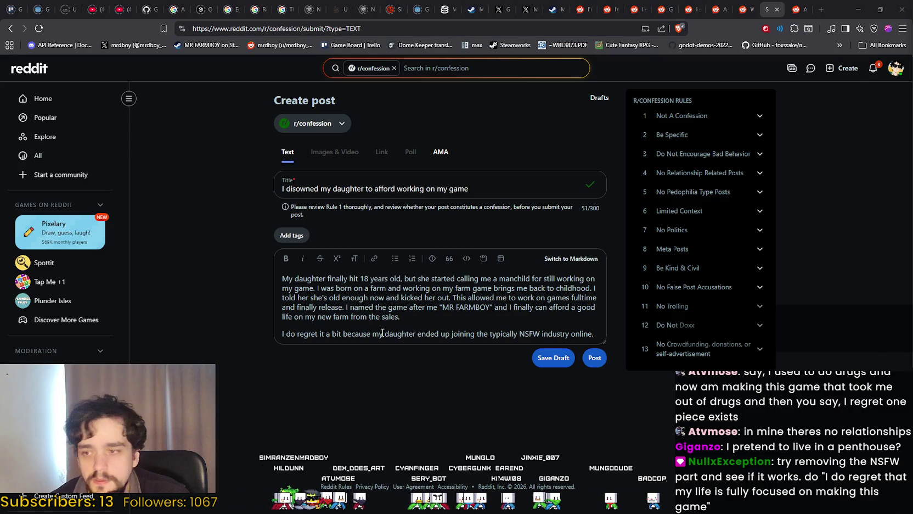
{"action": "left_click", "coordinate": [282, 337]}
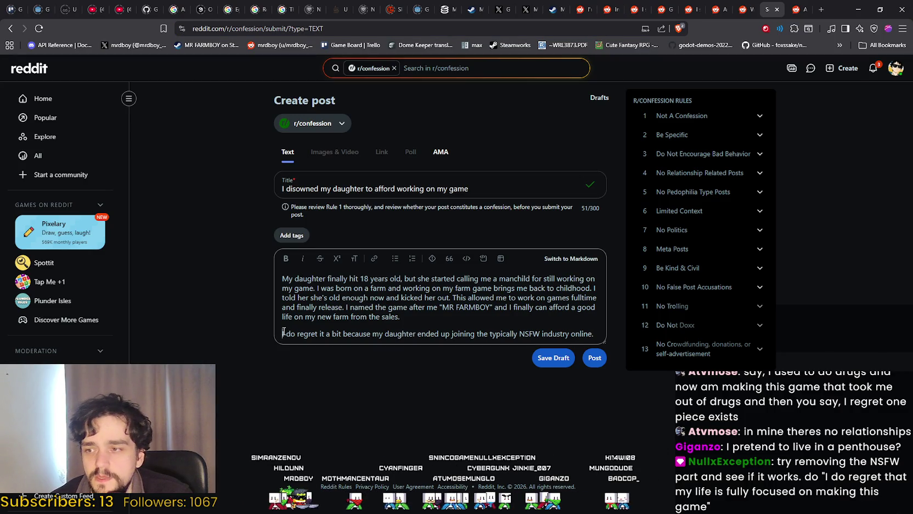
{"action": "left_click_drag", "start_coordinate": [489, 186], "coordinate": [262, 184]}
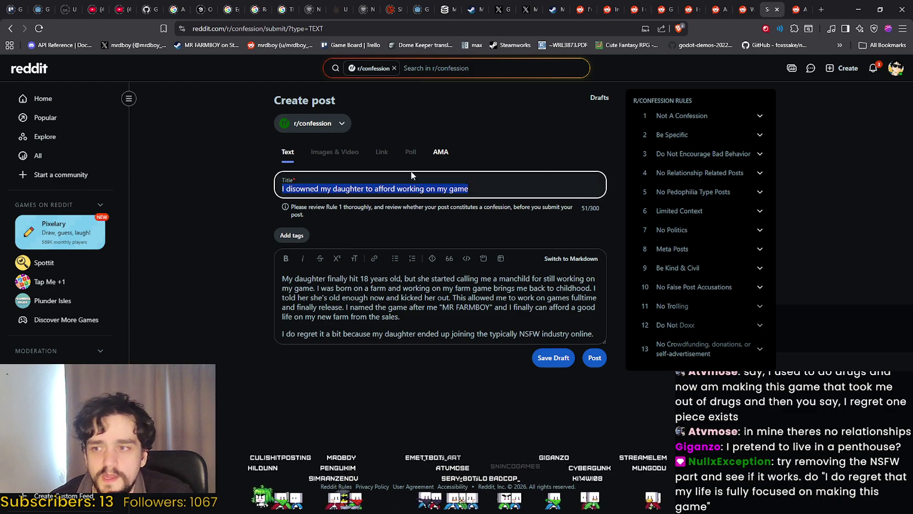
{"action": "left_click", "coordinate": [407, 285]}
{"action": "left_click_drag", "start_coordinate": [281, 334], "coordinate": [601, 332]}
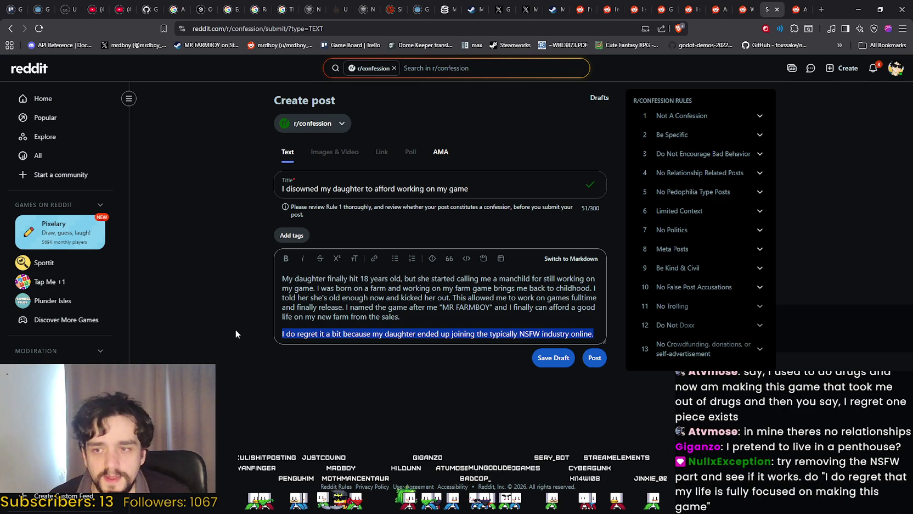
{"action": "type", "text": "do regret that my life is fully focused on making this game"}
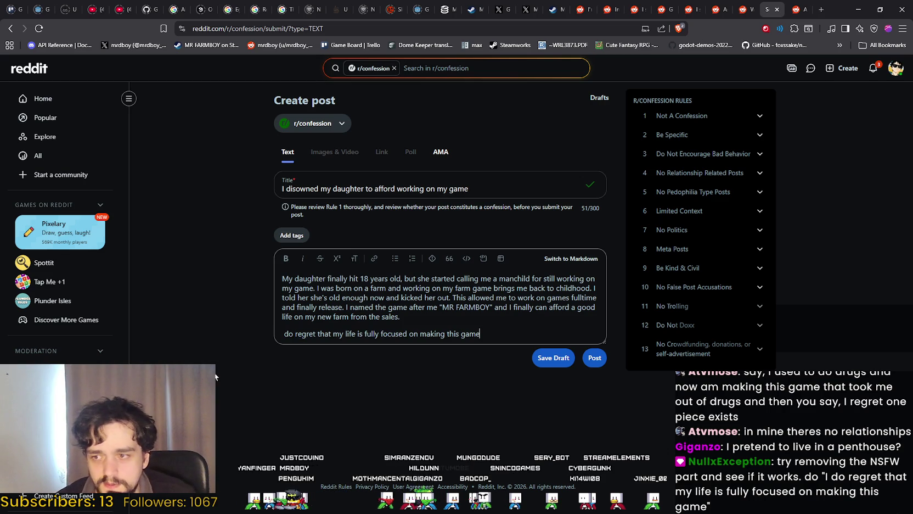
Step: Start the line with 'I', change 'this game' to 'games.', and submit to r/confession
{"action": "type", "text": "I"}
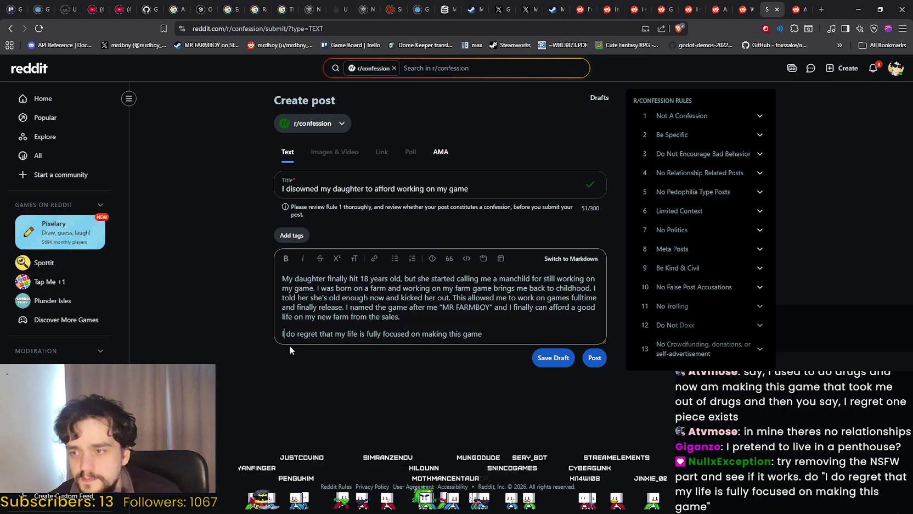
{"action": "left_click", "coordinate": [455, 333]}
{"action": "left_click", "coordinate": [507, 330]}
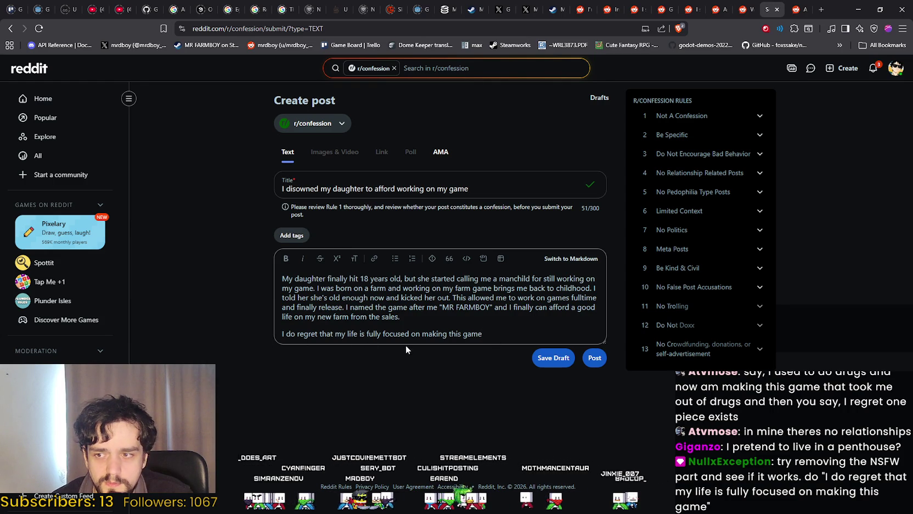
{"action": "left_click_drag", "start_coordinate": [459, 334], "coordinate": [465, 335]}
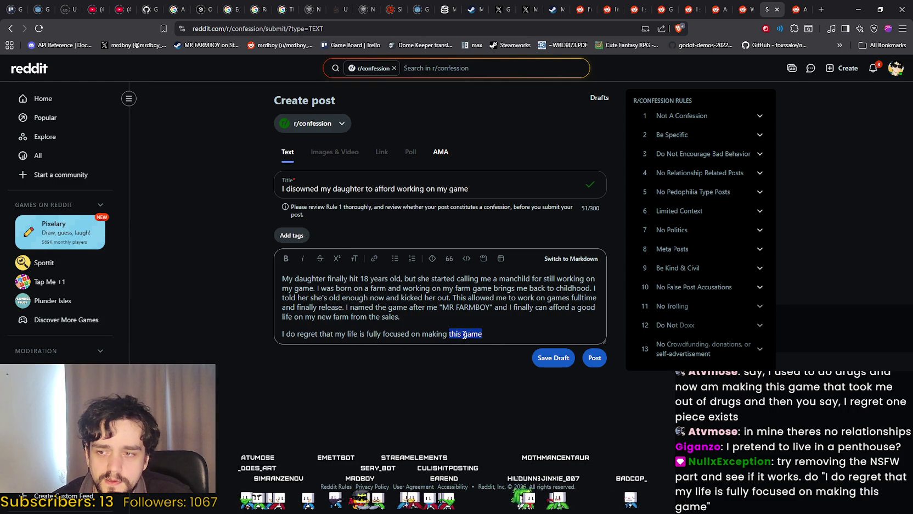
{"action": "type", "text": "games."}
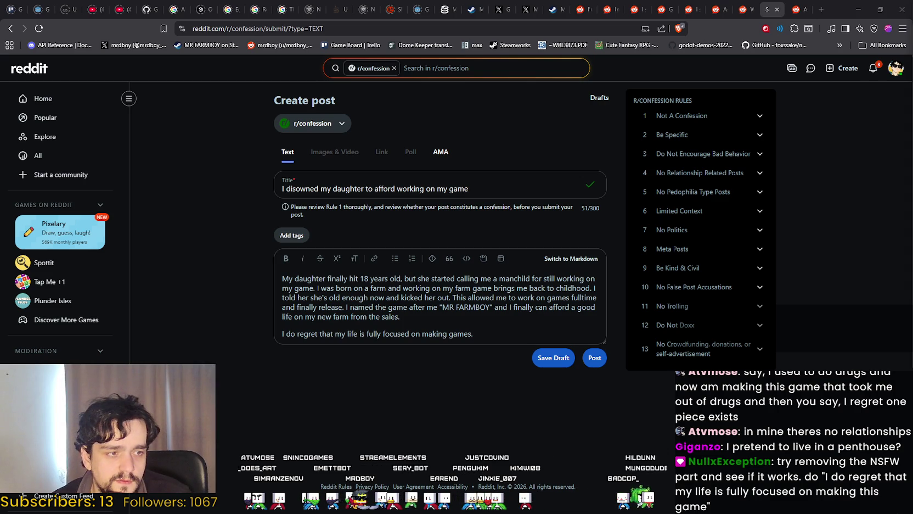
{"action": "left_click", "coordinate": [495, 336]}
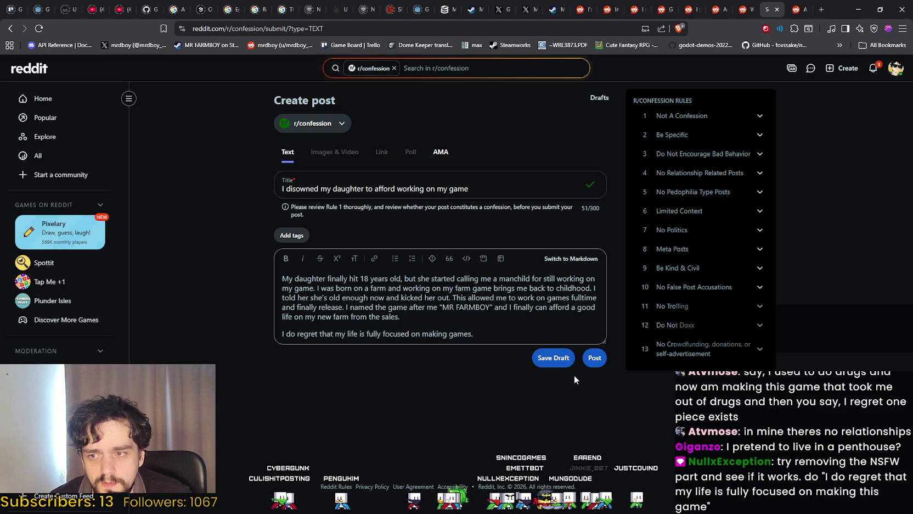
{"action": "left_click", "coordinate": [593, 358]}
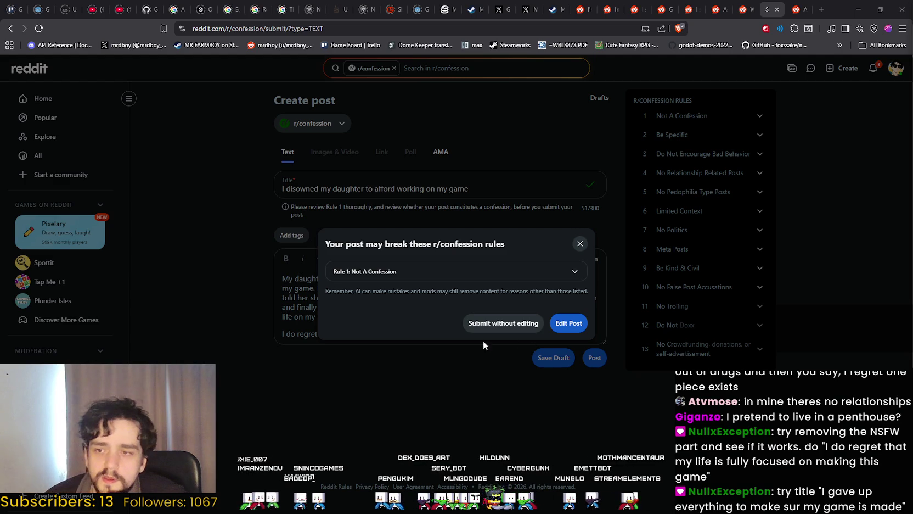
{"action": "left_click", "coordinate": [450, 367]}
{"action": "left_click_drag", "start_coordinate": [469, 188], "coordinate": [357, 188]}
{"action": "key", "text": "ctrl+a"}
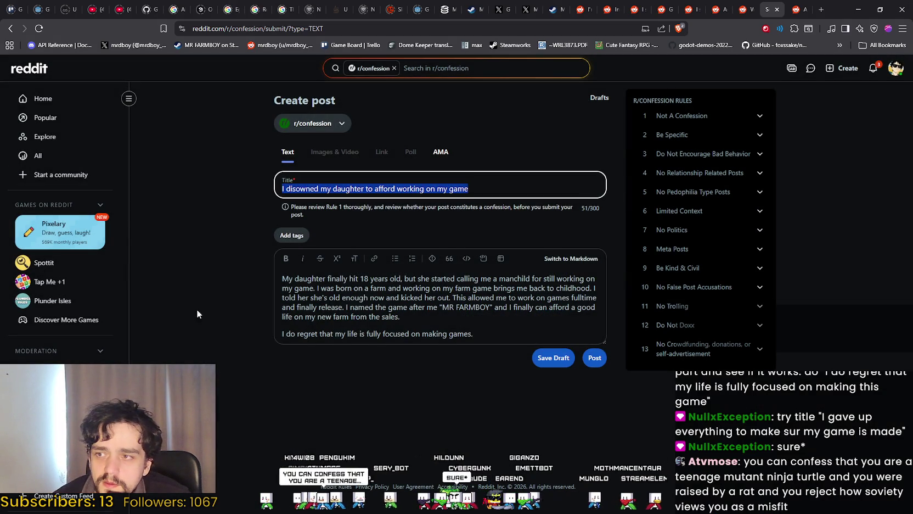
Step: Retitle the post 'I gave up everything to make sure my game is made'
{"action": "type", "text": "I gave up everything to make sur my game is made"}
{"action": "left_click", "coordinate": [396, 189]}
{"action": "type", "text": "e"}
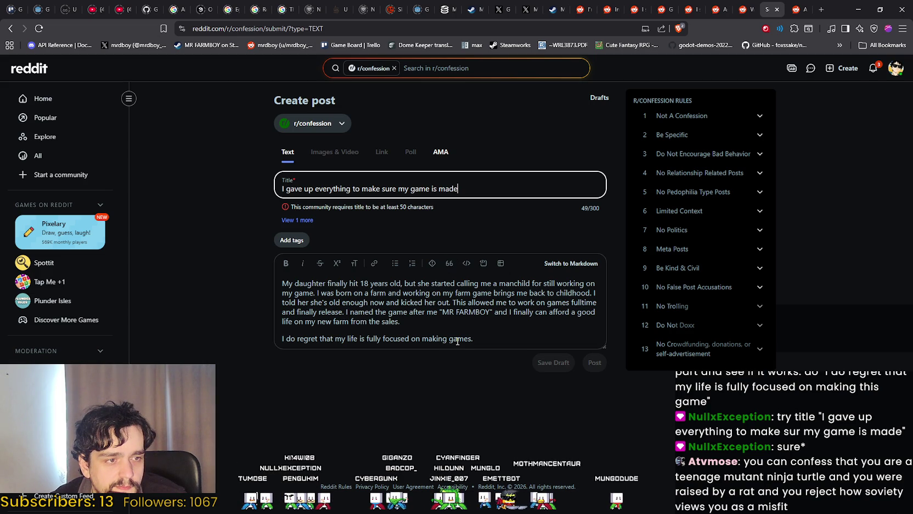
Step: Undo the body edits so the original daughter-regret closing line returns
{"action": "left_click", "coordinate": [495, 343]}
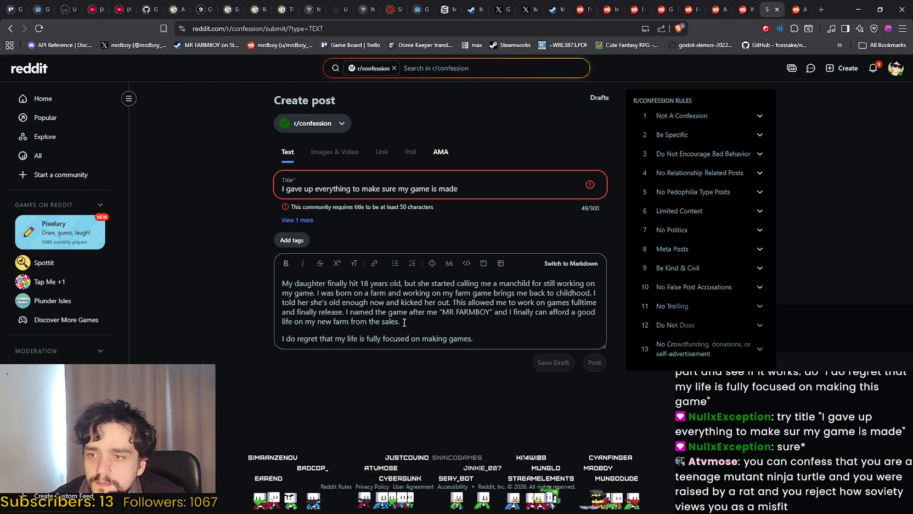
{"action": "key", "text": "ctrl+z"}
{"action": "key", "text": "ctrl+z"}
{"action": "key", "text": "ctrl+z"}
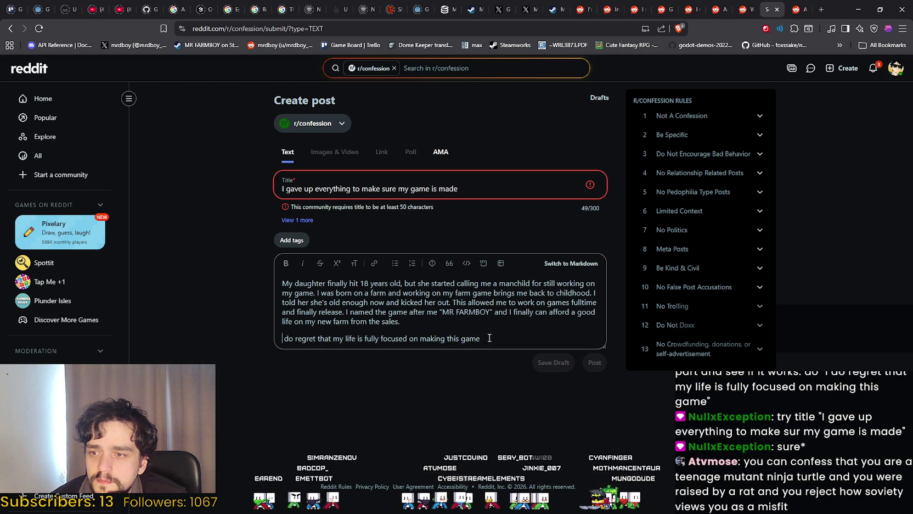
{"action": "left_click", "coordinate": [491, 338]}
{"action": "left_click", "coordinate": [457, 326]}
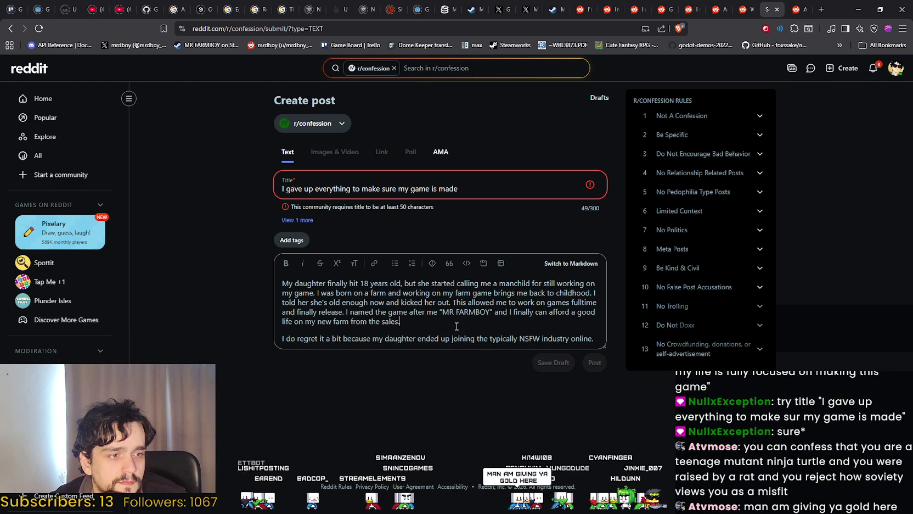
{"action": "left_click", "coordinate": [498, 192]}
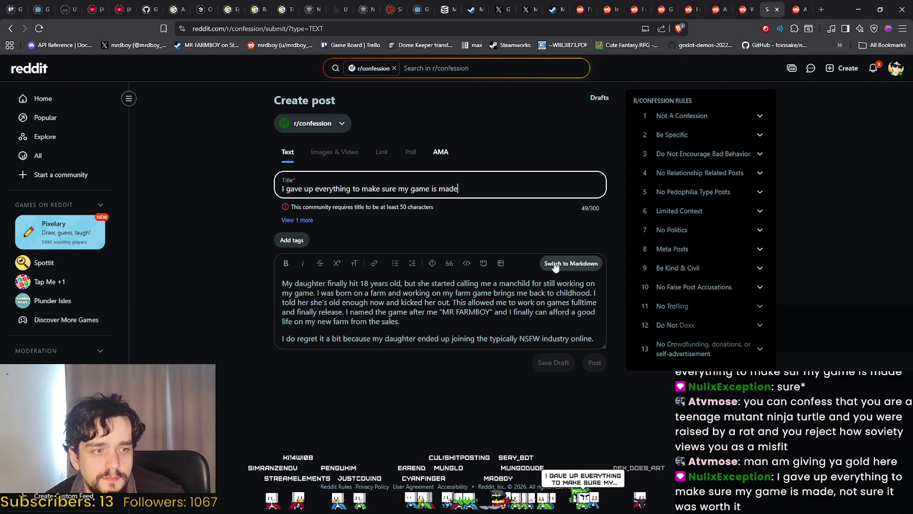
{"action": "key", "text": "Tab"}
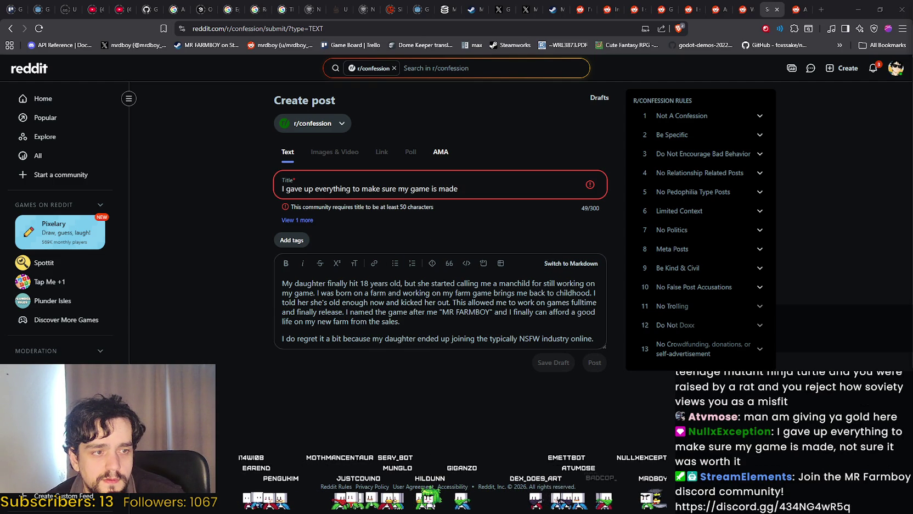
Step: Extend the title with ', not sure it was worth it', keeping 'manchild' spelled as is
{"action": "left_click_drag", "start_coordinate": [459, 188], "coordinate": [283, 188]}
{"action": "type", "text": "I gave up everything to make sure my game is made, not sure it was worth it"}
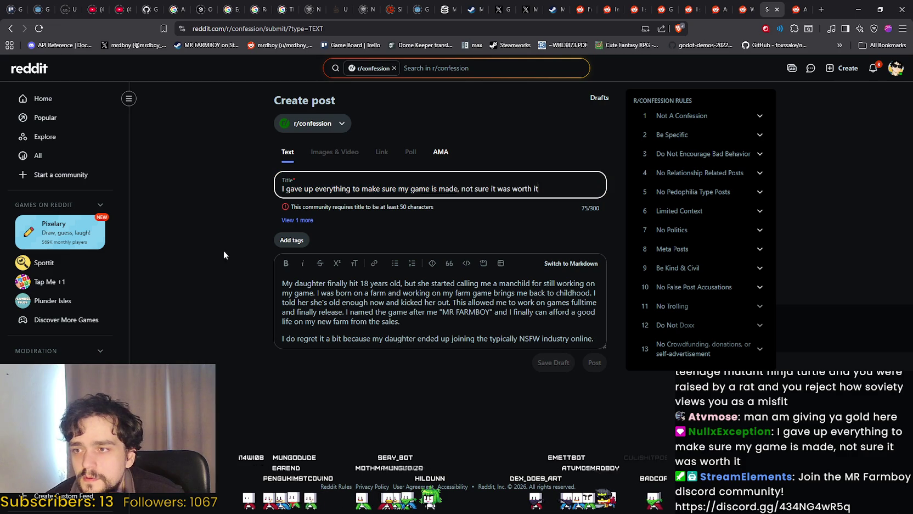
{"action": "left_click", "coordinate": [465, 333]}
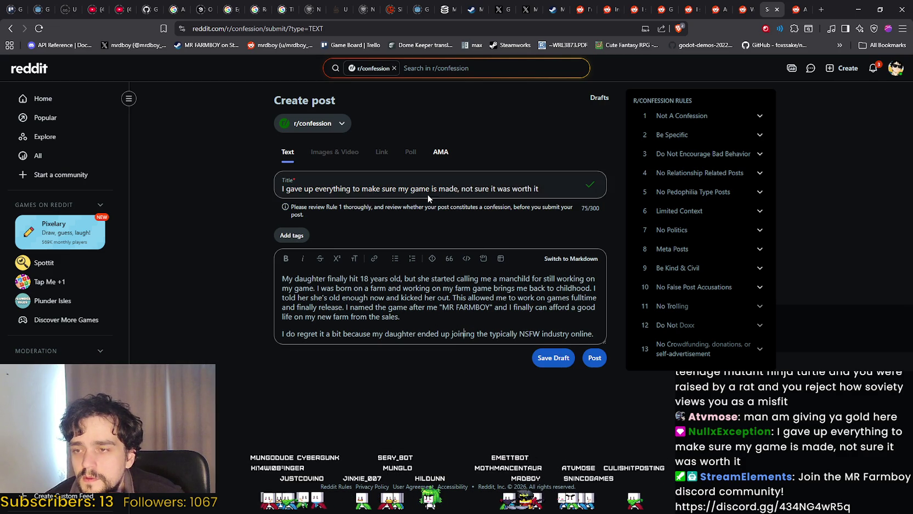
{"action": "mouse_move", "coordinate": [297, 280]}
{"action": "left_mouse_down"}
{"action": "mouse_move", "coordinate": [292, 287]}
{"action": "mouse_move", "coordinate": [499, 287]}
{"action": "left_mouse_up"}
{"action": "left_click", "coordinate": [488, 284]}
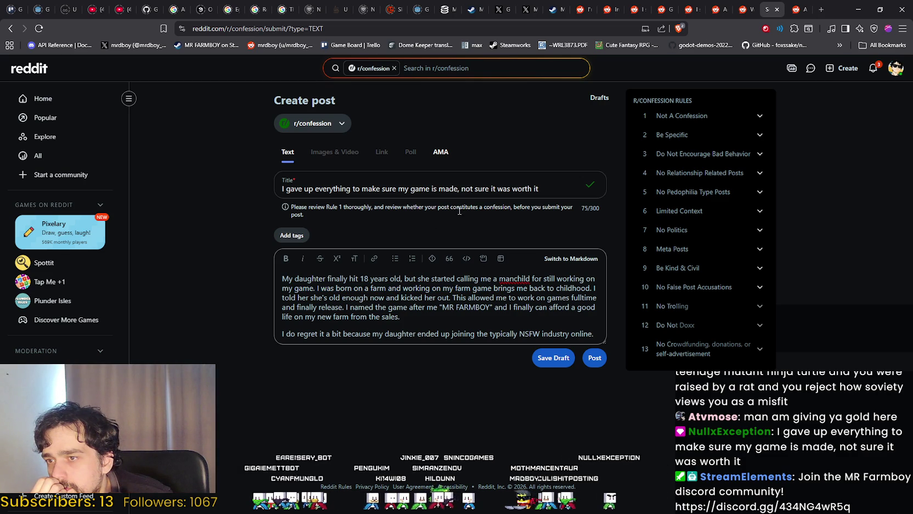
{"action": "right_click", "coordinate": [514, 279]}
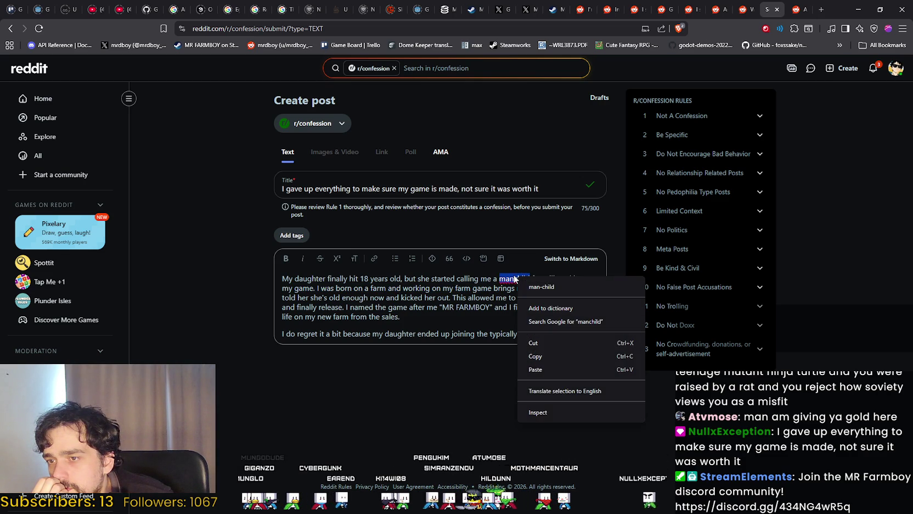
{"action": "left_click", "coordinate": [516, 288]}
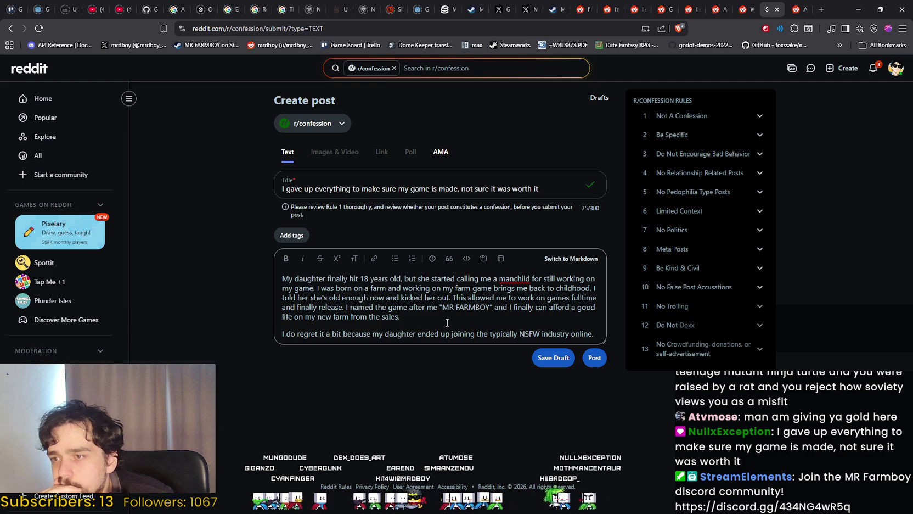
Step: Try deleting 'My daughter f' from the body's opening, then undo the deletion
{"action": "double_click", "coordinate": [311, 279]}
{"action": "left_click", "coordinate": [336, 278]}
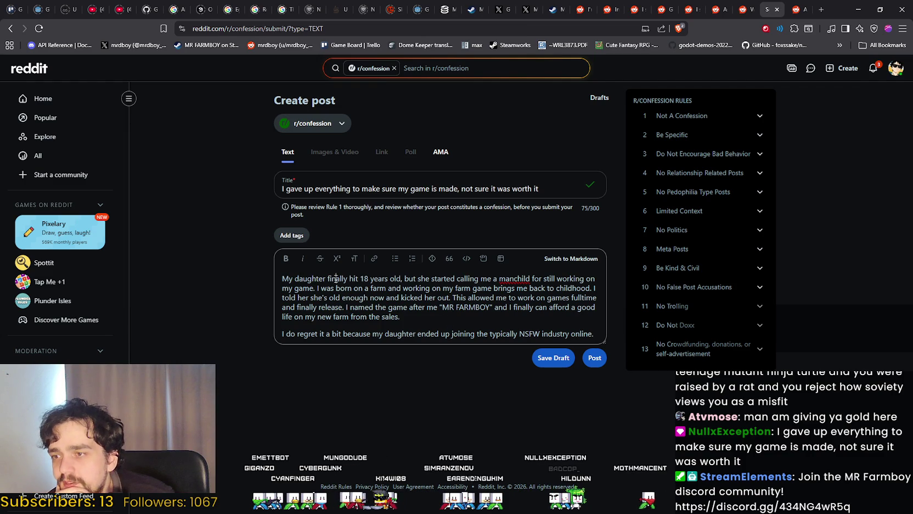
{"action": "left_click_drag", "start_coordinate": [330, 278], "coordinate": [282, 278]}
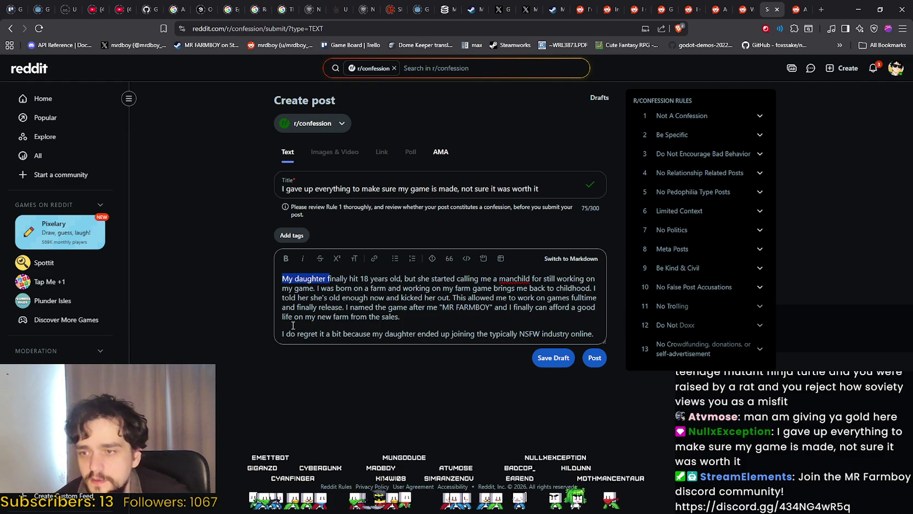
{"action": "key", "text": "BackSpace"}
{"action": "type", "text": "F"}
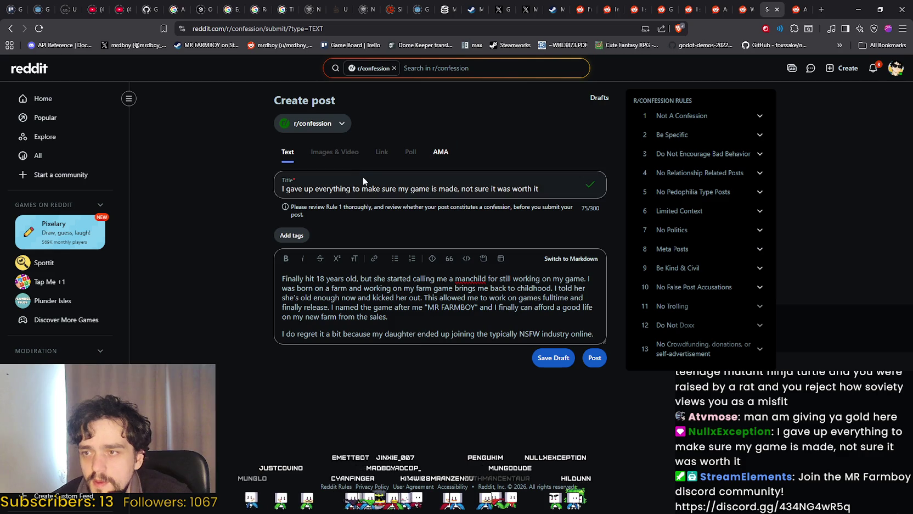
{"action": "key", "text": "ctrl+z"}
{"action": "key", "text": "ctrl+z"}
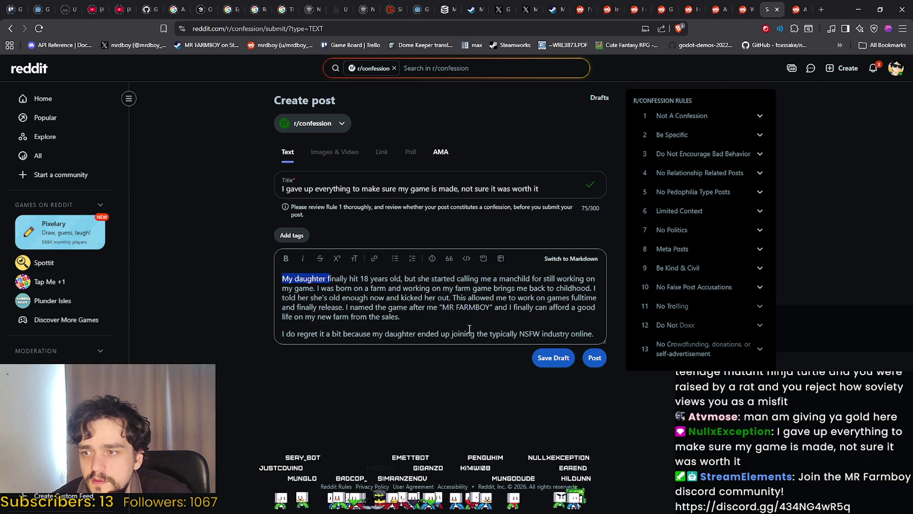
{"action": "left_click", "coordinate": [469, 329]}
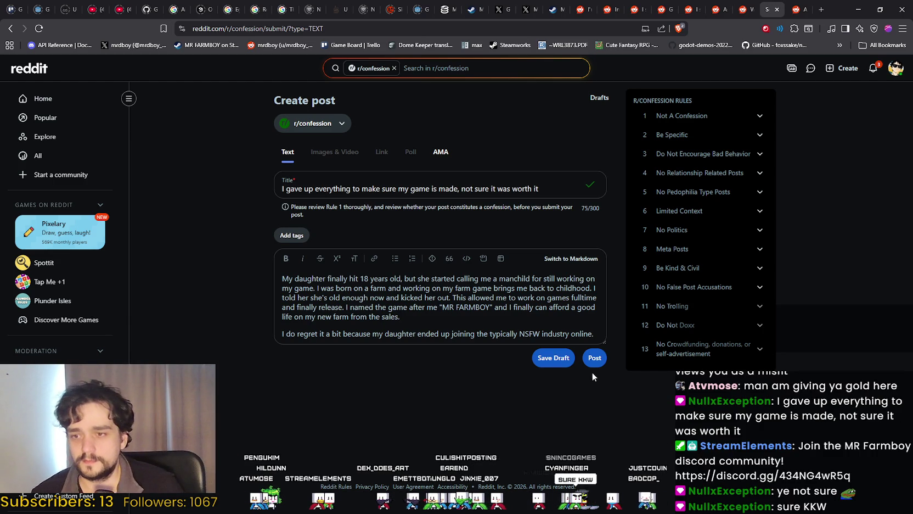
Step: Submit the post to r/confession despite the rules warning and upvote it
{"action": "left_click", "coordinate": [594, 358]}
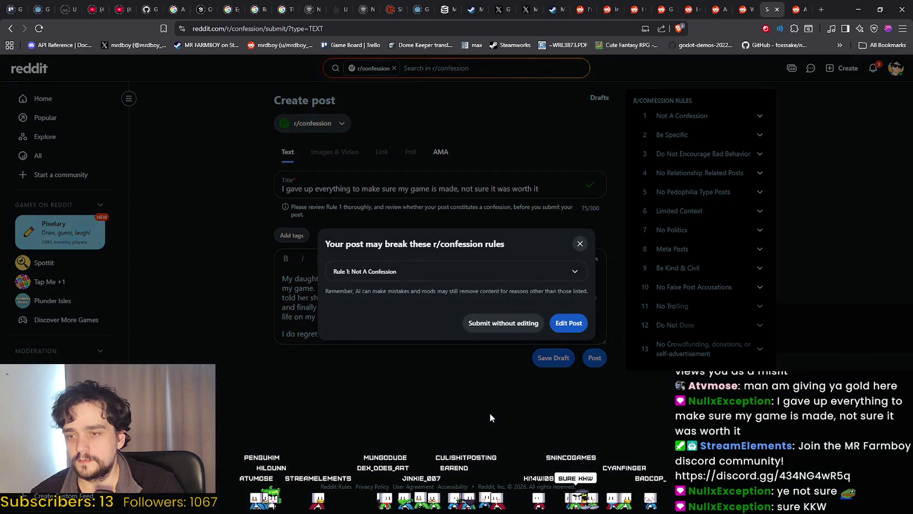
{"action": "left_click", "coordinate": [522, 327]}
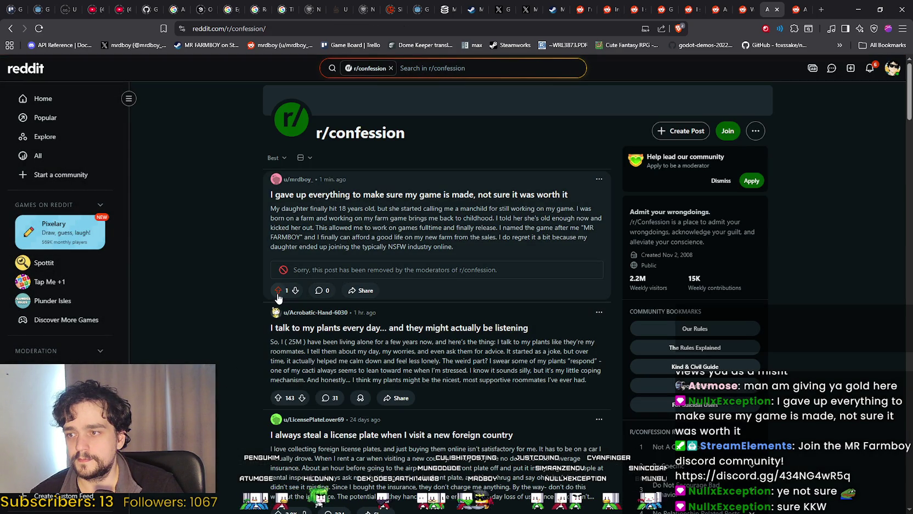
{"action": "left_click", "coordinate": [277, 290]}
Step: Open the confession post's full page
{"action": "right_click", "coordinate": [220, 334]}
{"action": "left_click", "coordinate": [184, 221]}
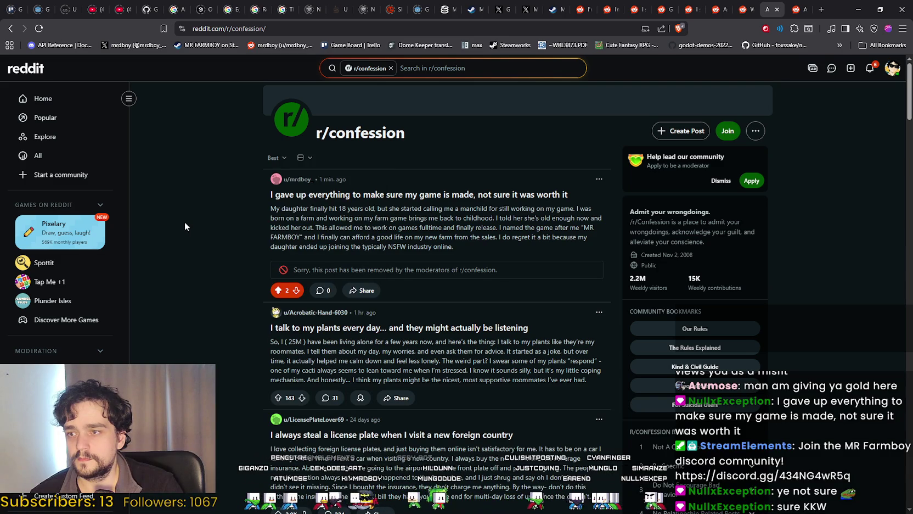
{"action": "right_click", "coordinate": [213, 189]}
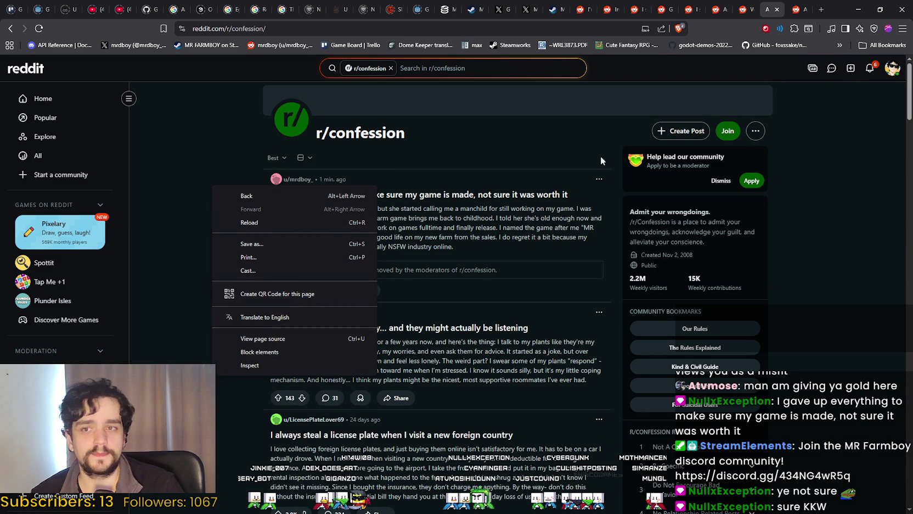
{"action": "left_click", "coordinate": [601, 159]}
{"action": "left_click", "coordinate": [525, 204]}
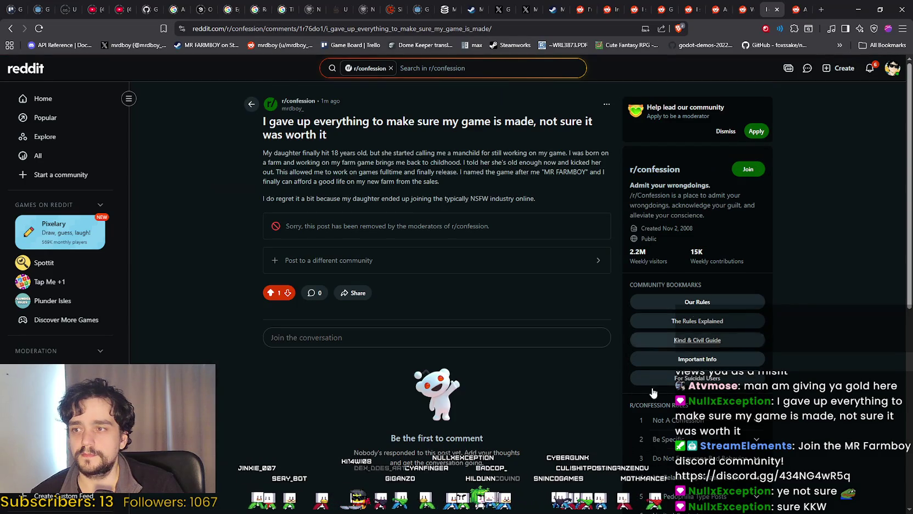
Step: Open the Notifications page from the inbox bell in the top bar
{"action": "left_click", "coordinate": [804, 7]}
{"action": "left_click", "coordinate": [771, 7]}
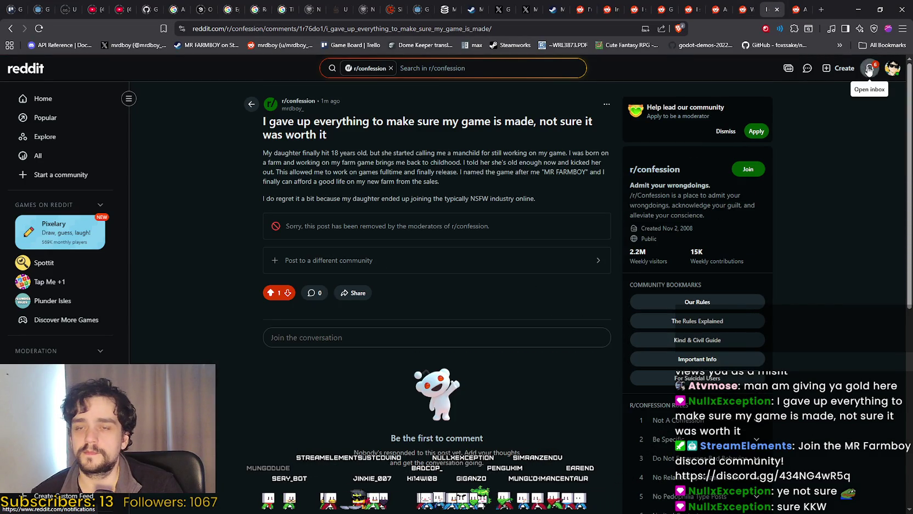
{"action": "left_click", "coordinate": [870, 70]}
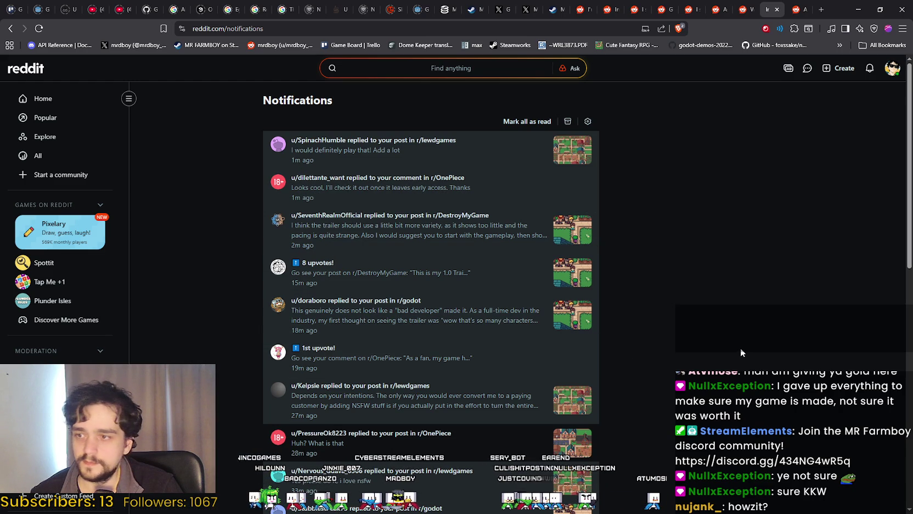
Step: Go to your profile via the avatar menu and scroll down to the r/SteamDeck post
{"action": "left_click", "coordinate": [895, 73]}
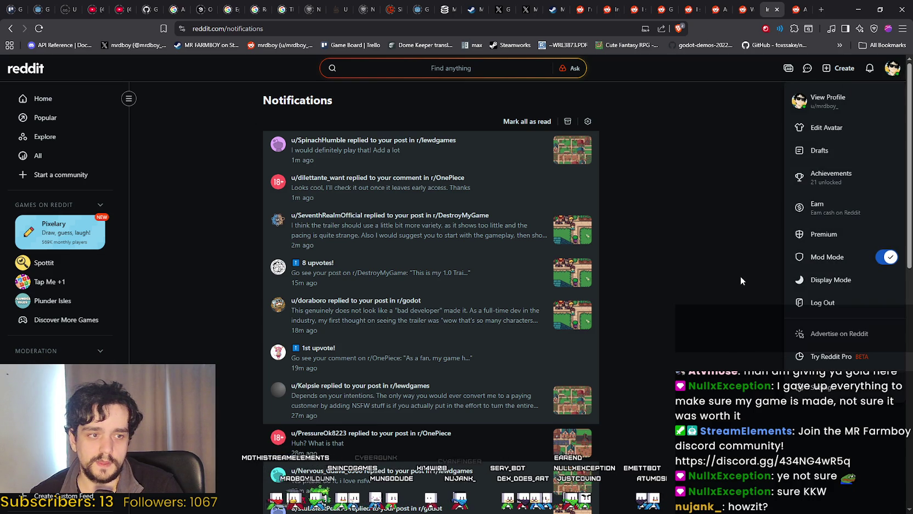
{"action": "left_click", "coordinate": [828, 98]}
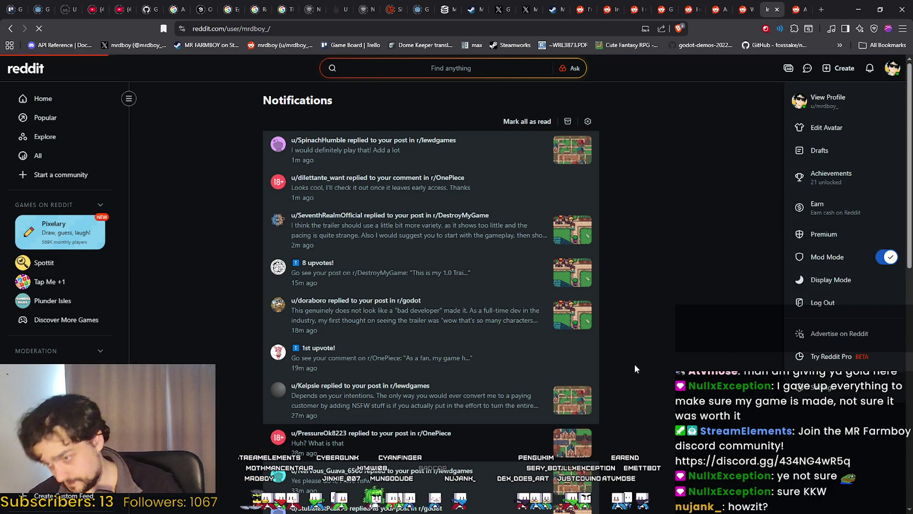
{"action": "scroll", "coordinate": [221, 343], "scroll_direction": "down", "scroll_amount": 2}
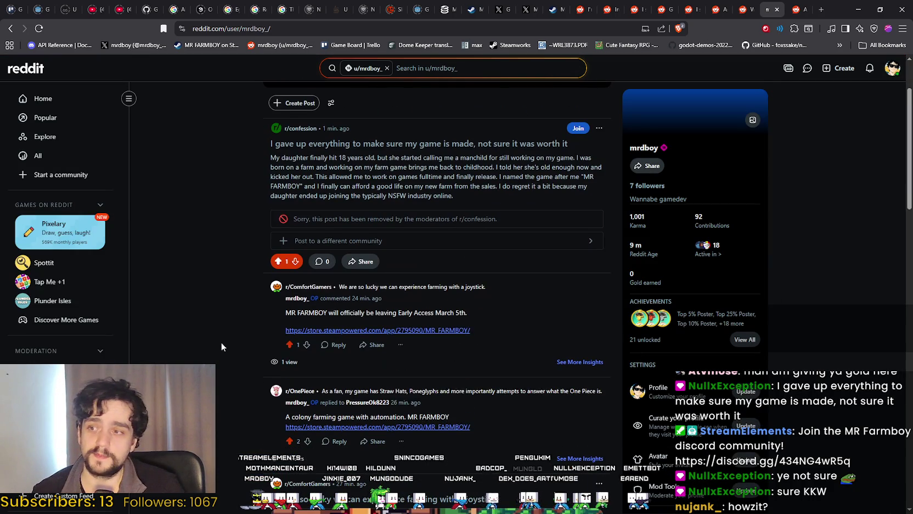
{"action": "scroll", "coordinate": [221, 342], "scroll_direction": "down", "scroll_amount": 3}
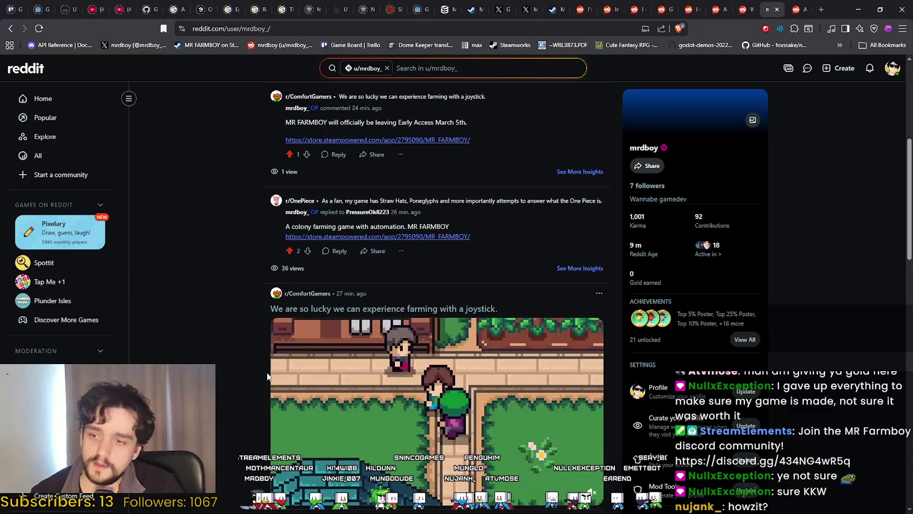
{"action": "scroll", "coordinate": [404, 407], "scroll_direction": "down", "scroll_amount": 1}
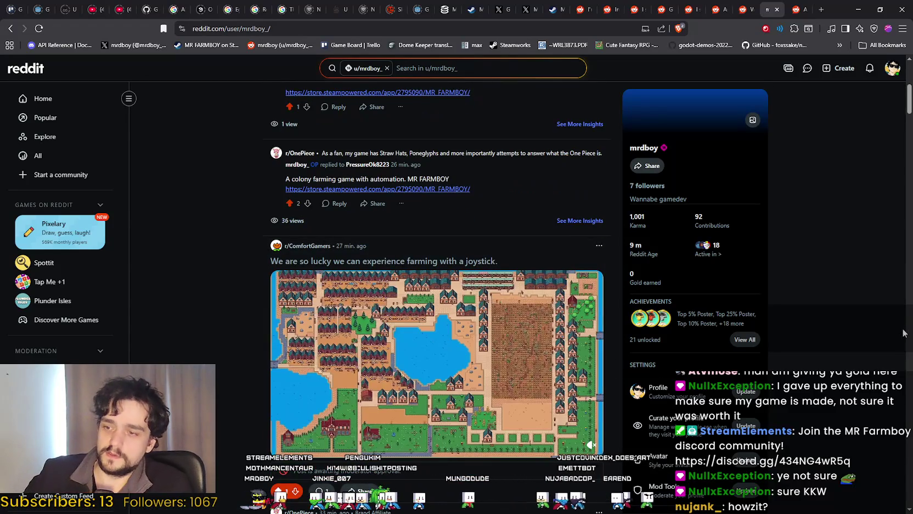
{"action": "scroll", "coordinate": [883, 313], "scroll_direction": "down", "scroll_amount": 4}
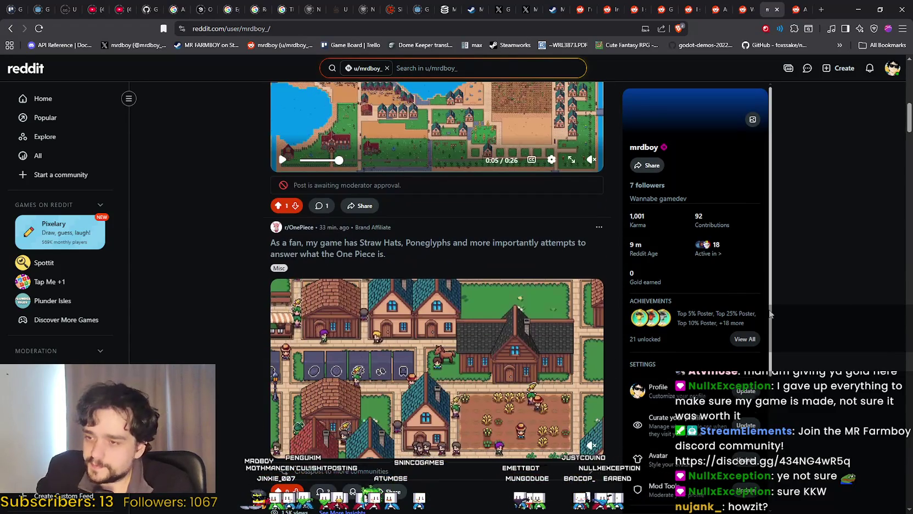
{"action": "scroll", "coordinate": [548, 373], "scroll_direction": "down", "scroll_amount": 1}
{"action": "scroll", "coordinate": [407, 405], "scroll_direction": "down", "scroll_amount": 4}
{"action": "scroll", "coordinate": [220, 377], "scroll_direction": "up", "scroll_amount": 3}
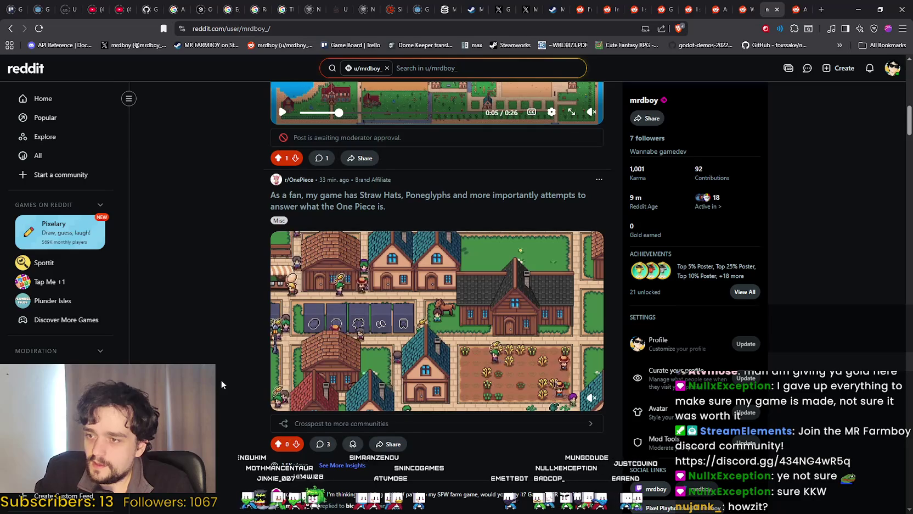
{"action": "scroll", "coordinate": [221, 367], "scroll_direction": "down", "scroll_amount": 5}
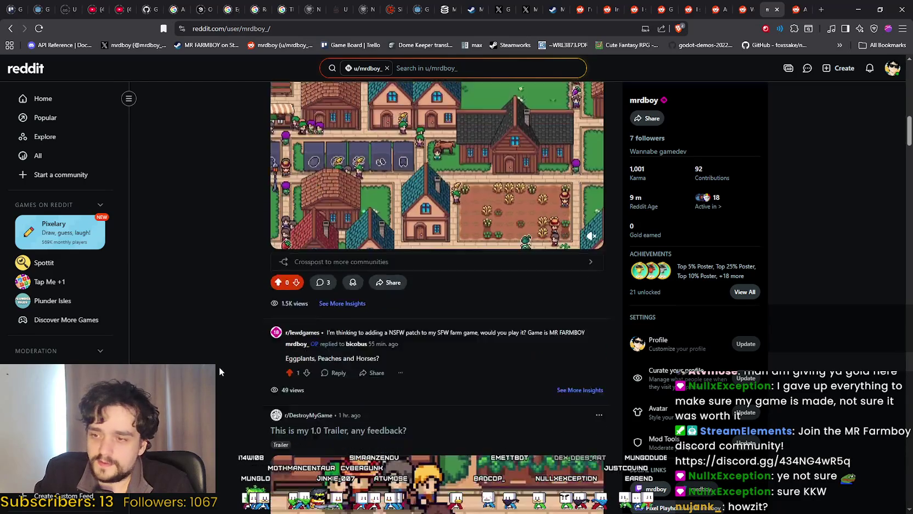
{"action": "scroll", "coordinate": [218, 337], "scroll_direction": "down", "scroll_amount": 1}
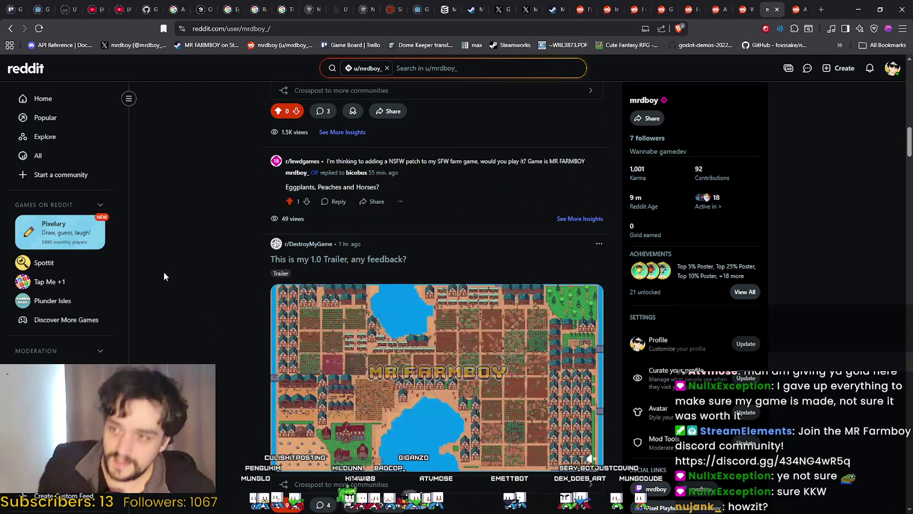
{"action": "scroll", "coordinate": [150, 274], "scroll_direction": "down", "scroll_amount": 4}
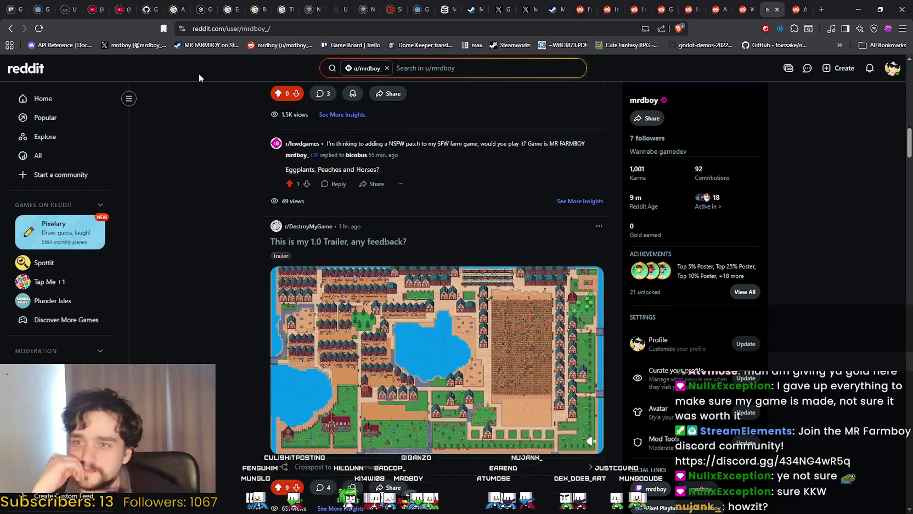
{"action": "scroll", "coordinate": [82, 384], "scroll_direction": "down", "scroll_amount": 9}
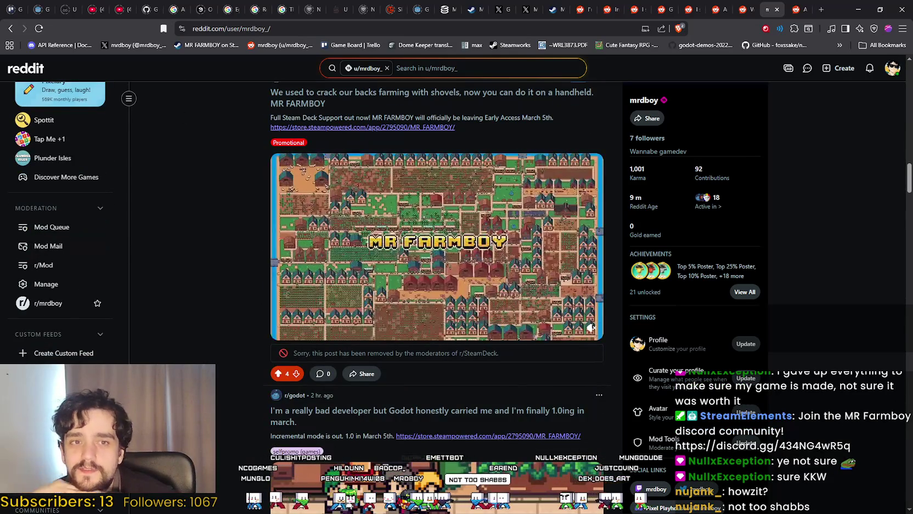
{"action": "scroll", "coordinate": [436, 291], "scroll_direction": "down", "scroll_amount": 1}
{"action": "scroll", "coordinate": [437, 274], "scroll_direction": "down", "scroll_amount": 3}
{"action": "scroll", "coordinate": [437, 275], "scroll_direction": "up", "scroll_amount": 3}
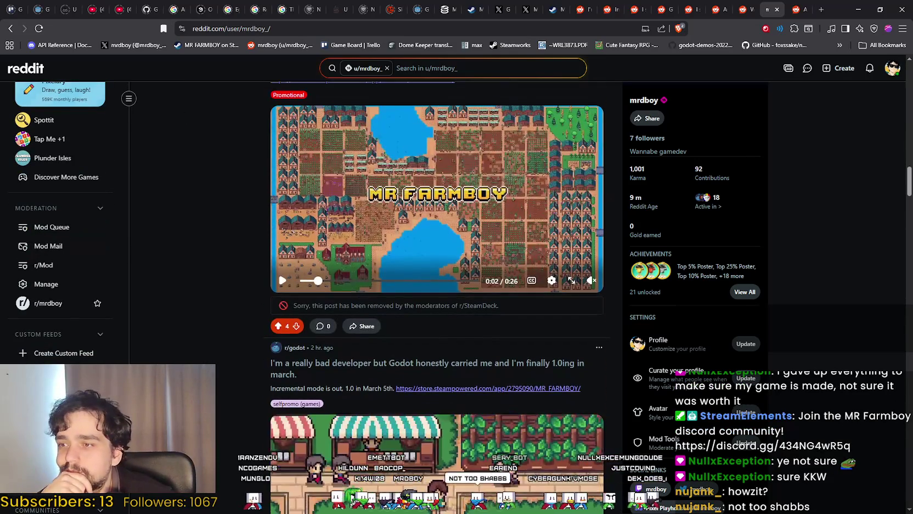
{"action": "scroll", "coordinate": [249, 276], "scroll_direction": "up", "scroll_amount": 4}
{"action": "scroll", "coordinate": [249, 276], "scroll_direction": "down", "scroll_amount": 3}
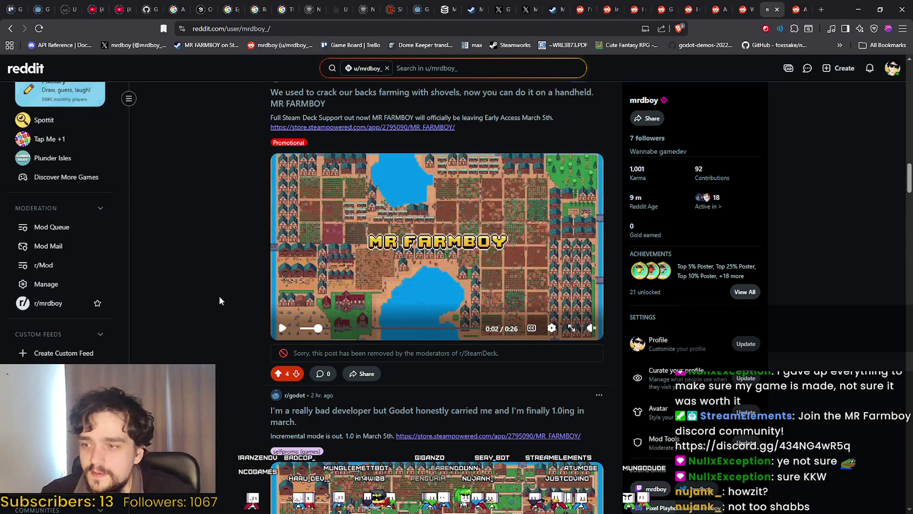
{"action": "scroll", "coordinate": [217, 310], "scroll_direction": "up", "scroll_amount": 1}
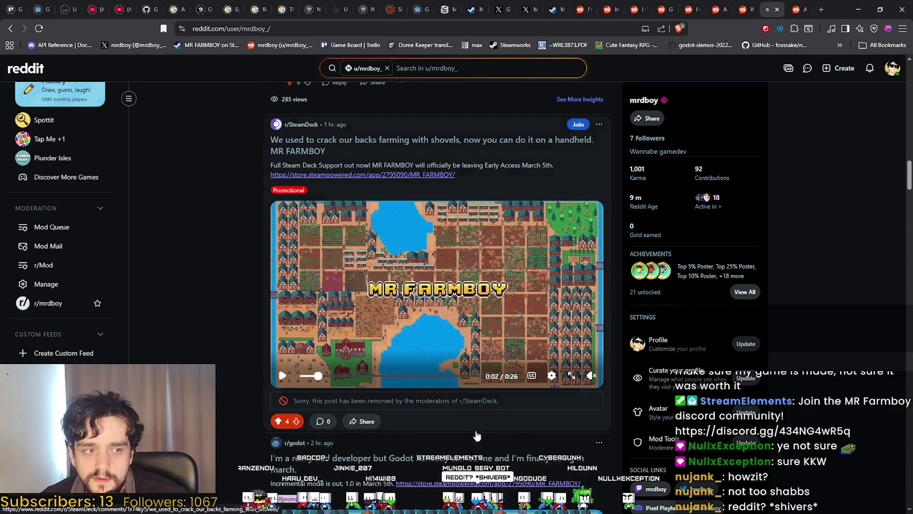
{"action": "left_click", "coordinate": [507, 419]}
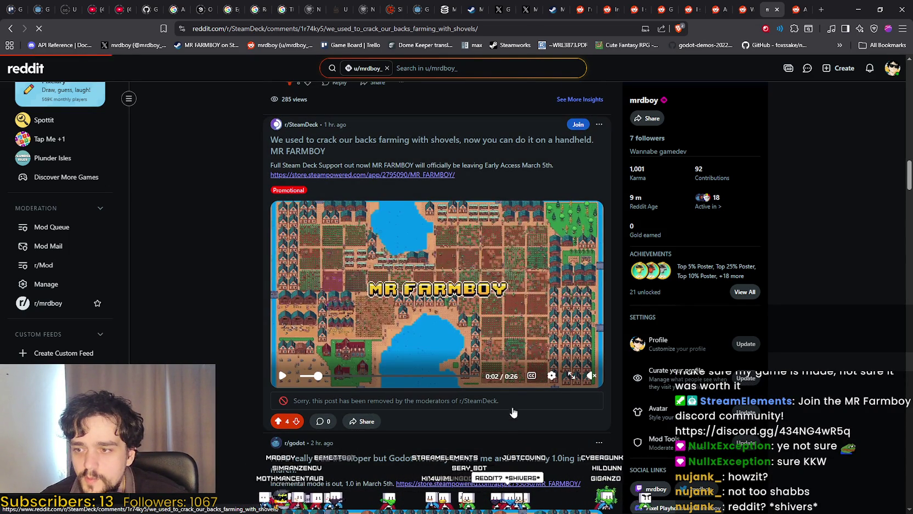
{"action": "scroll", "coordinate": [560, 402], "scroll_direction": "down", "scroll_amount": 3}
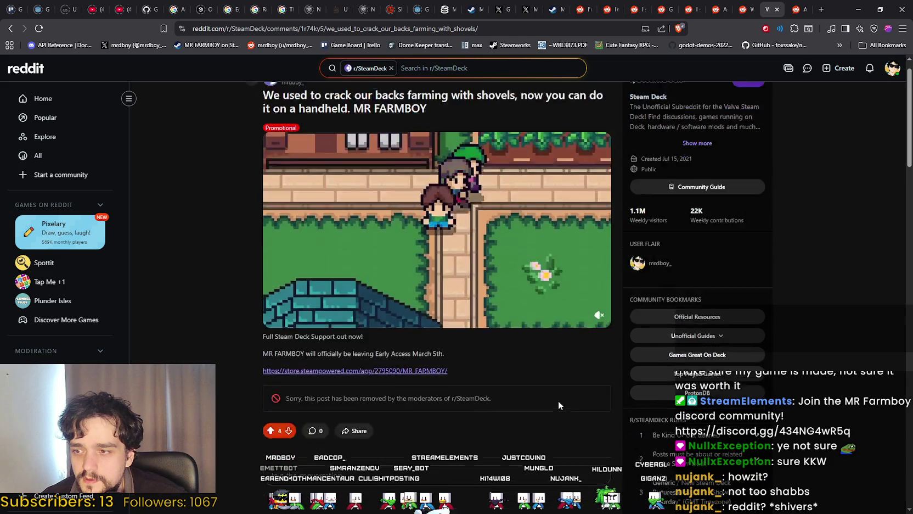
{"action": "scroll", "coordinate": [559, 405], "scroll_direction": "up", "scroll_amount": 3}
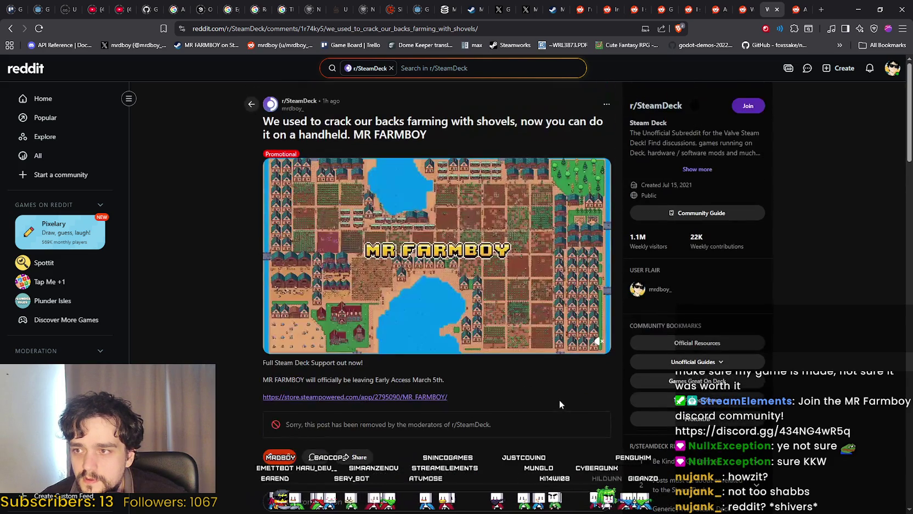
{"action": "left_click_drag", "start_coordinate": [408, 122], "coordinate": [447, 134]}
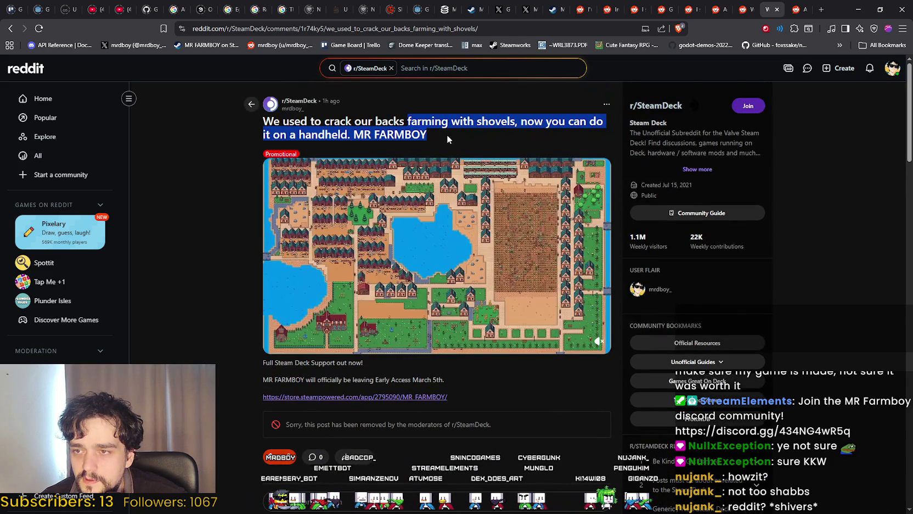
{"action": "left_click", "coordinate": [214, 305]}
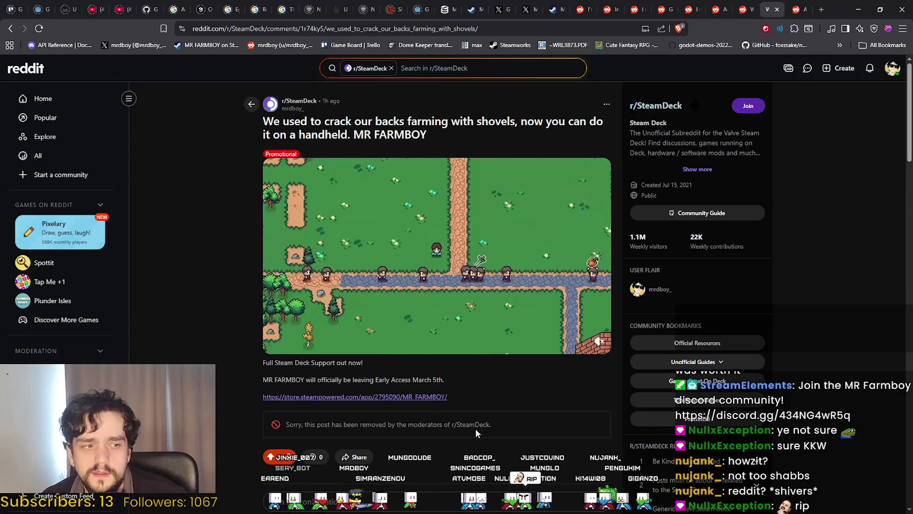
{"action": "left_click_drag", "start_coordinate": [519, 426], "coordinate": [271, 437]}
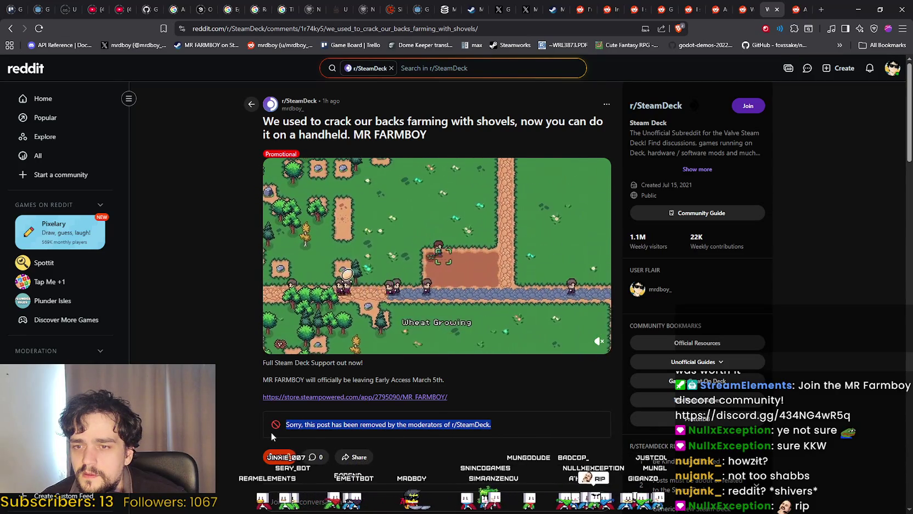
{"action": "scroll", "coordinate": [717, 361], "scroll_direction": "down", "scroll_amount": 5}
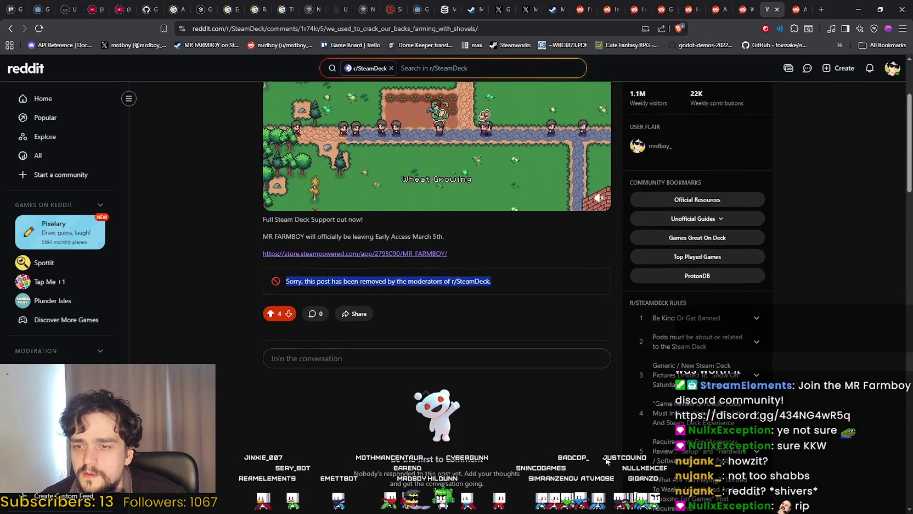
{"action": "left_click", "coordinate": [746, 177]}
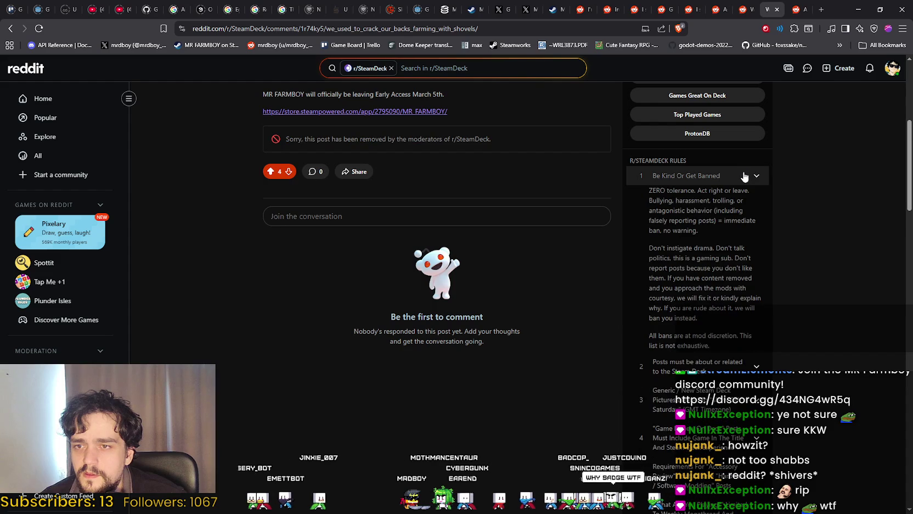
{"action": "left_click", "coordinate": [747, 178]}
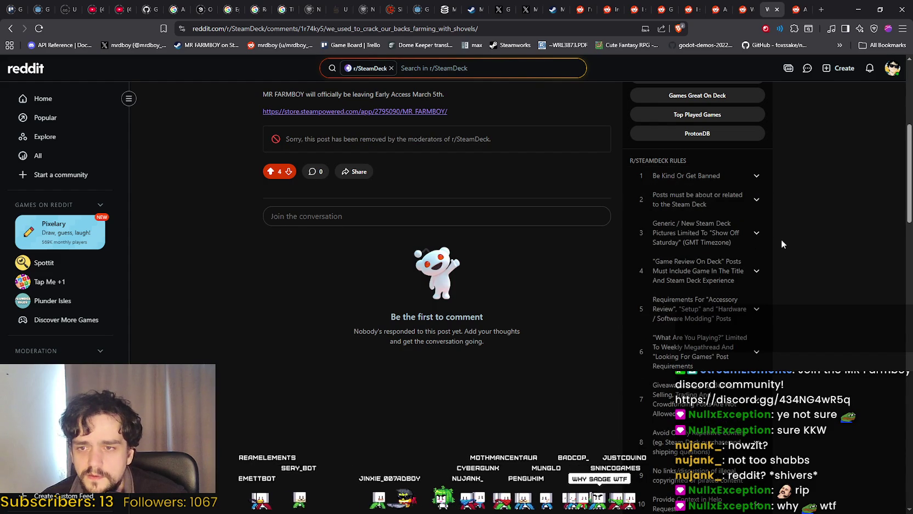
{"action": "scroll", "coordinate": [782, 239], "scroll_direction": "down", "scroll_amount": 1}
{"action": "scroll", "coordinate": [771, 209], "scroll_direction": "up", "scroll_amount": 2}
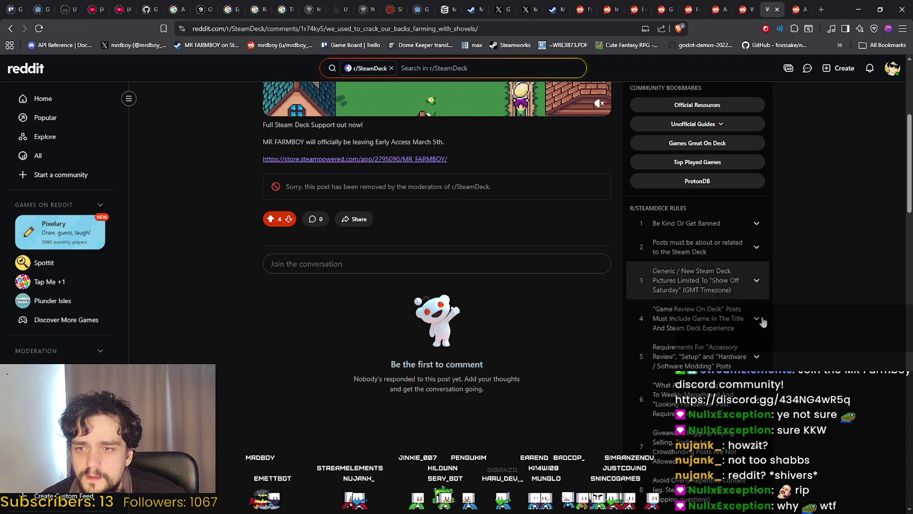
{"action": "scroll", "coordinate": [734, 310], "scroll_direction": "down", "scroll_amount": 1}
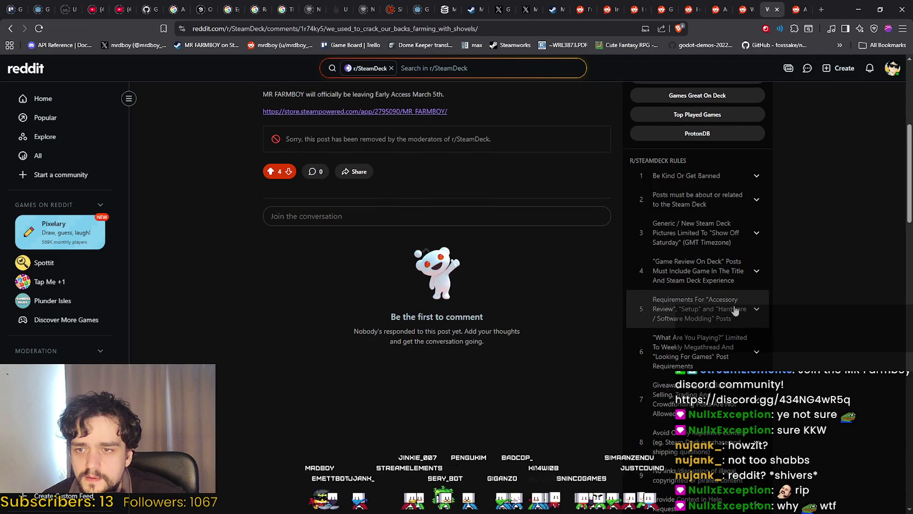
{"action": "scroll", "coordinate": [727, 340], "scroll_direction": "down", "scroll_amount": 1}
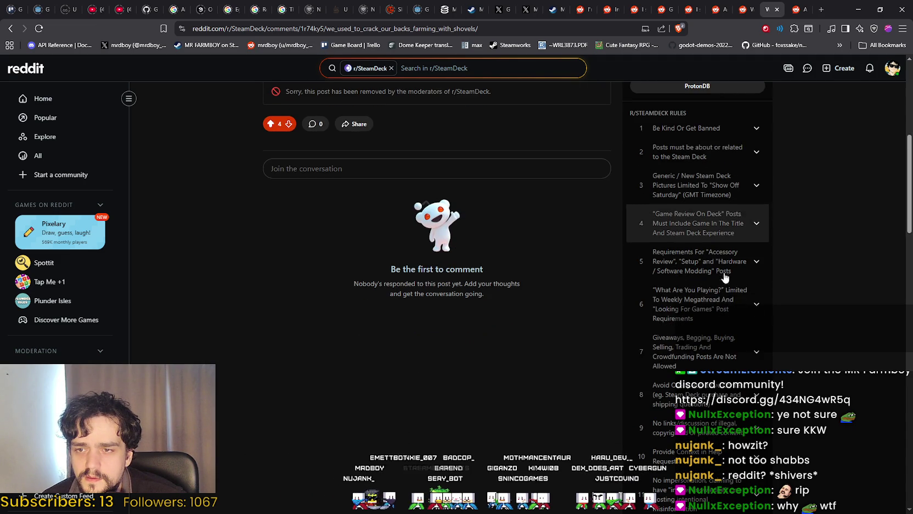
{"action": "scroll", "coordinate": [724, 356], "scroll_direction": "down", "scroll_amount": 1}
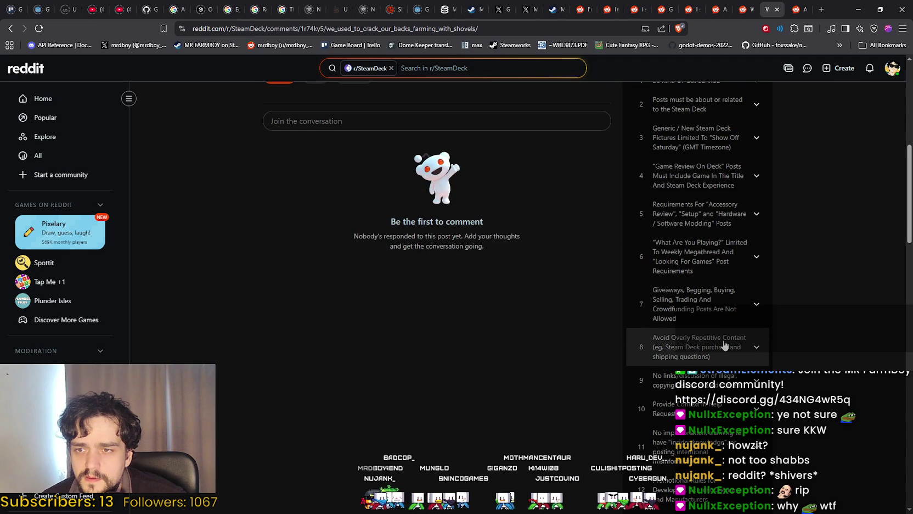
{"action": "scroll", "coordinate": [724, 344], "scroll_direction": "down", "scroll_amount": 3}
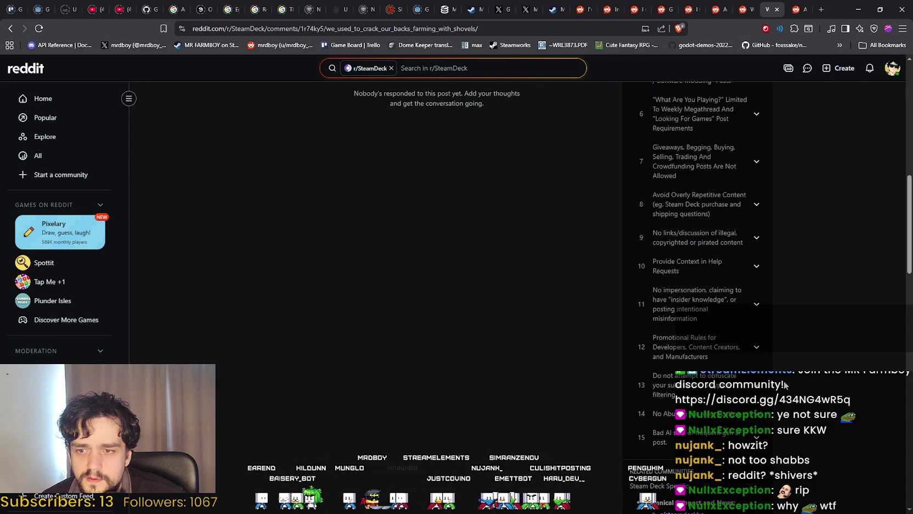
{"action": "scroll", "coordinate": [782, 387], "scroll_direction": "up", "scroll_amount": 8}
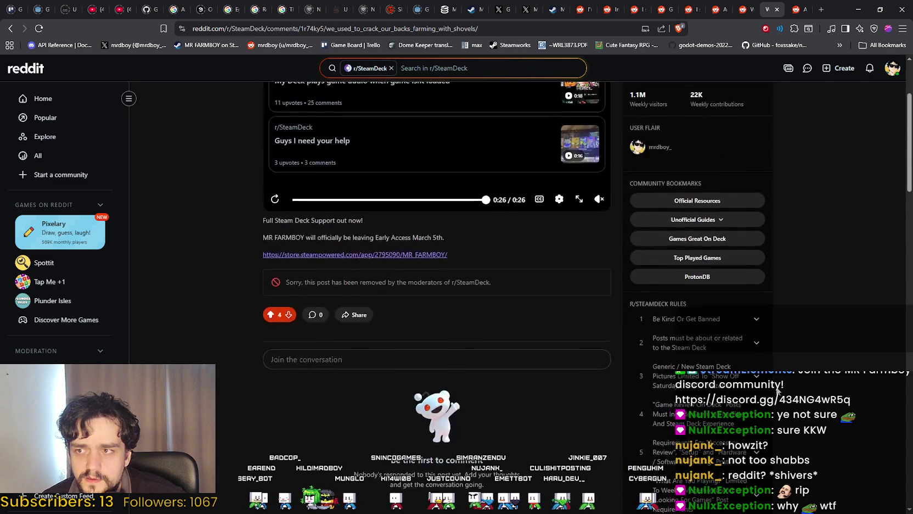
{"action": "scroll", "coordinate": [777, 389], "scroll_direction": "up", "scroll_amount": 3}
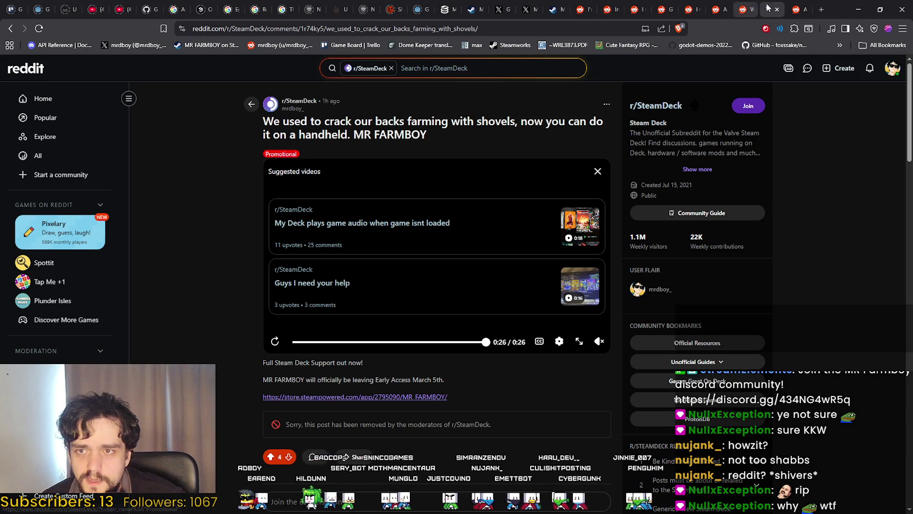
Step: Return to the profile's post list and open the r/lewdgames NSFW patch post
{"action": "left_click", "coordinate": [8, 25]}
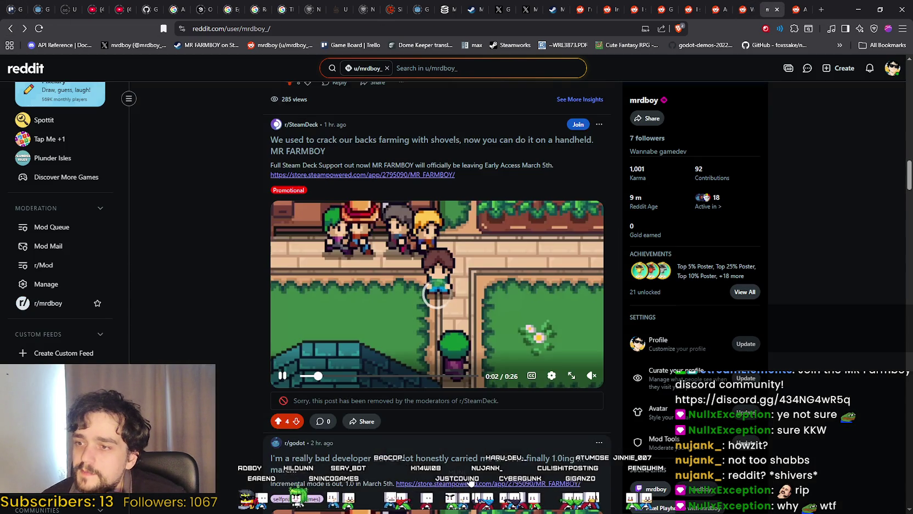
{"action": "scroll", "coordinate": [459, 467], "scroll_direction": "down", "scroll_amount": 5}
{"action": "scroll", "coordinate": [460, 467], "scroll_direction": "down", "scroll_amount": 5}
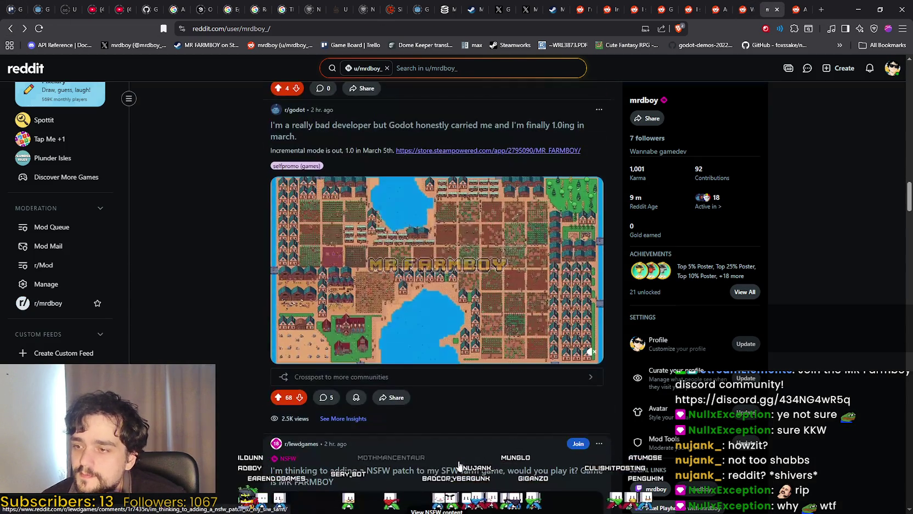
{"action": "scroll", "coordinate": [460, 463], "scroll_direction": "down", "scroll_amount": 4}
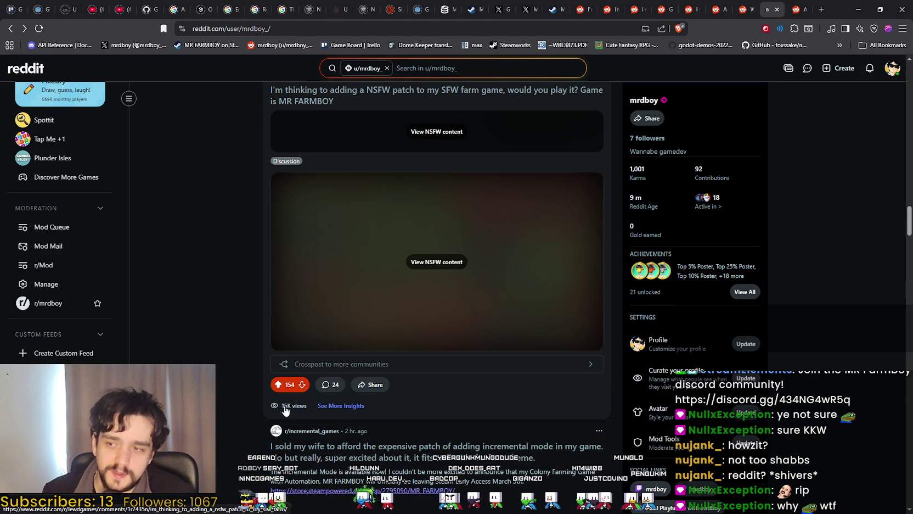
{"action": "scroll", "coordinate": [324, 400], "scroll_direction": "up", "scroll_amount": 2}
{"action": "left_click", "coordinate": [518, 190]}
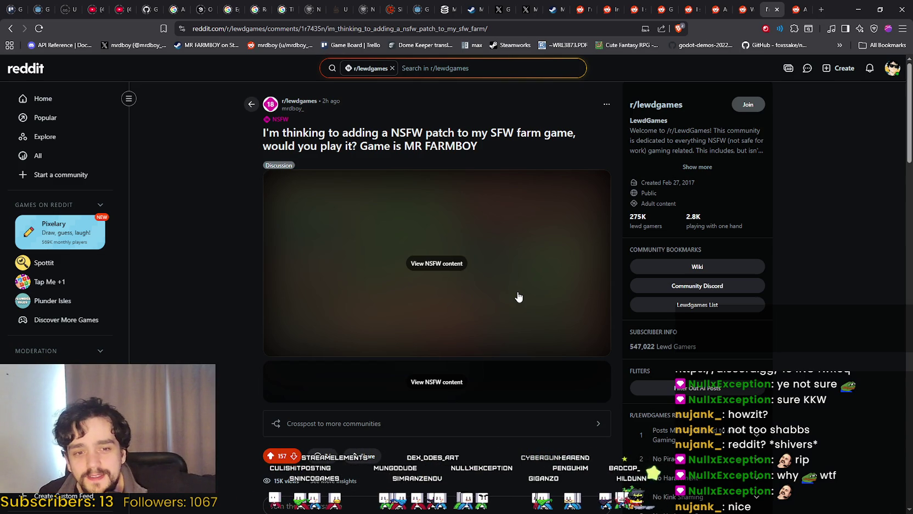
Step: Reveal the NSFW post image and read through the post's comments
{"action": "left_click", "coordinate": [433, 262]}
{"action": "scroll", "coordinate": [499, 373], "scroll_direction": "down", "scroll_amount": 4}
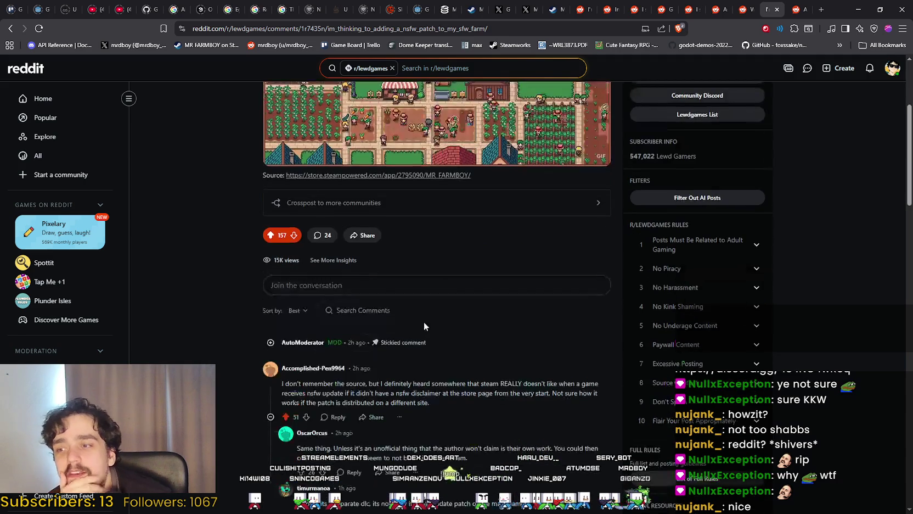
{"action": "scroll", "coordinate": [374, 378], "scroll_direction": "down", "scroll_amount": 3}
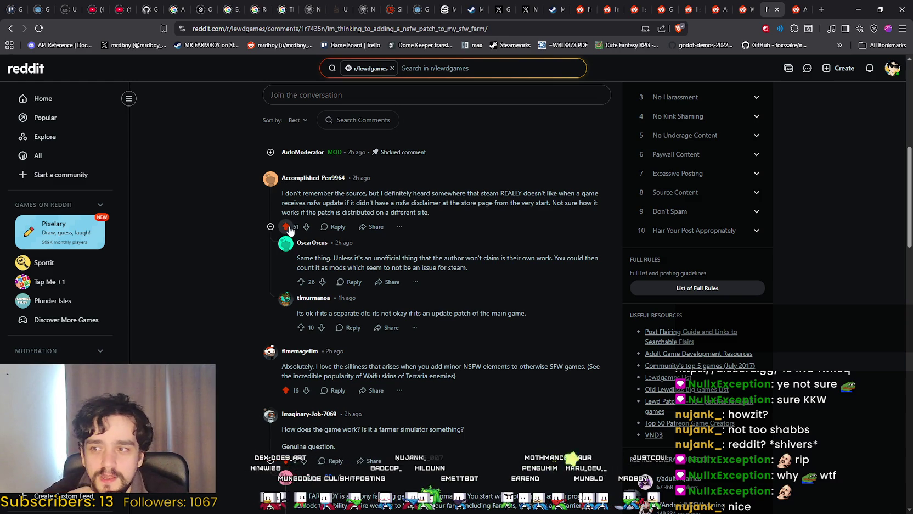
{"action": "scroll", "coordinate": [428, 420], "scroll_direction": "down", "scroll_amount": 3}
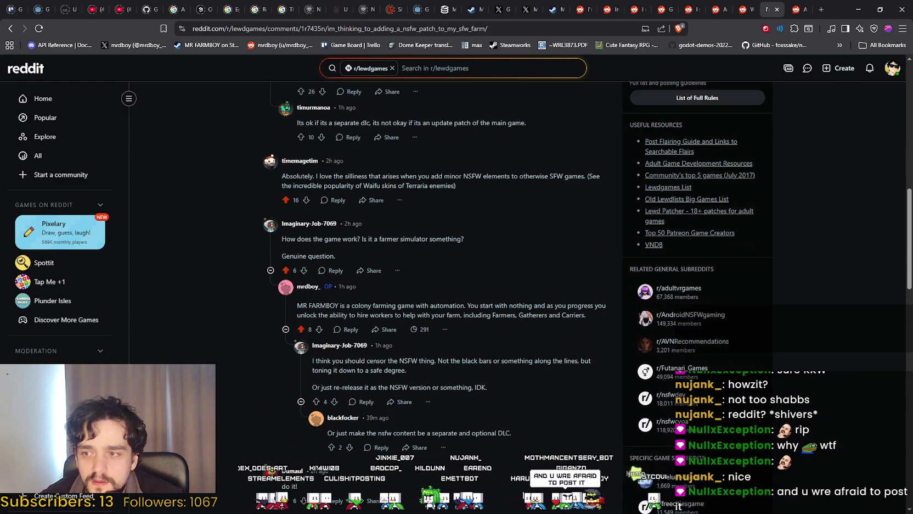
{"action": "scroll", "coordinate": [292, 304], "scroll_direction": "up", "scroll_amount": 5}
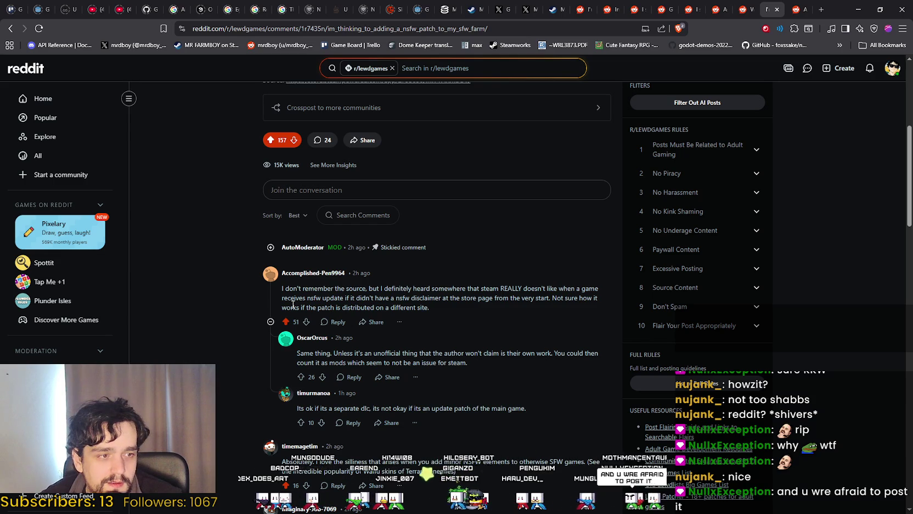
{"action": "scroll", "coordinate": [293, 303], "scroll_direction": "down", "scroll_amount": 3}
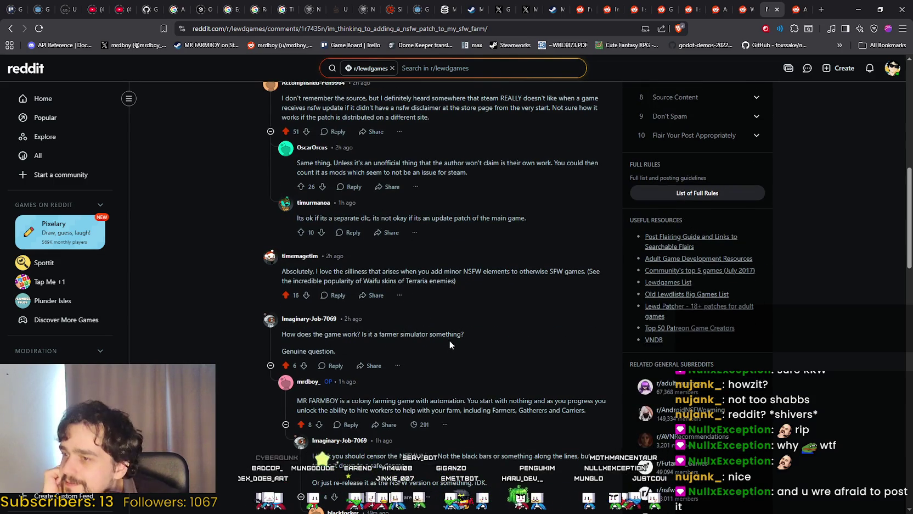
{"action": "scroll", "coordinate": [449, 343], "scroll_direction": "down", "scroll_amount": 6}
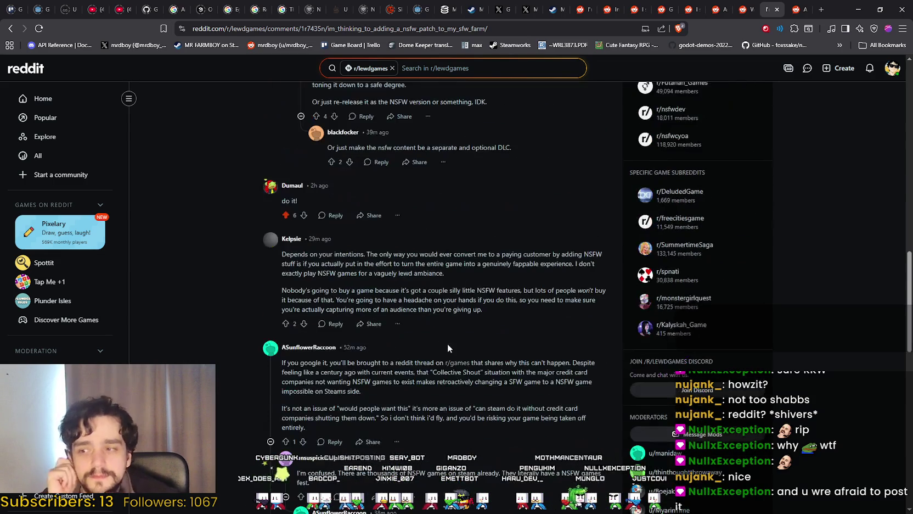
{"action": "scroll", "coordinate": [447, 345], "scroll_direction": "down", "scroll_amount": 2}
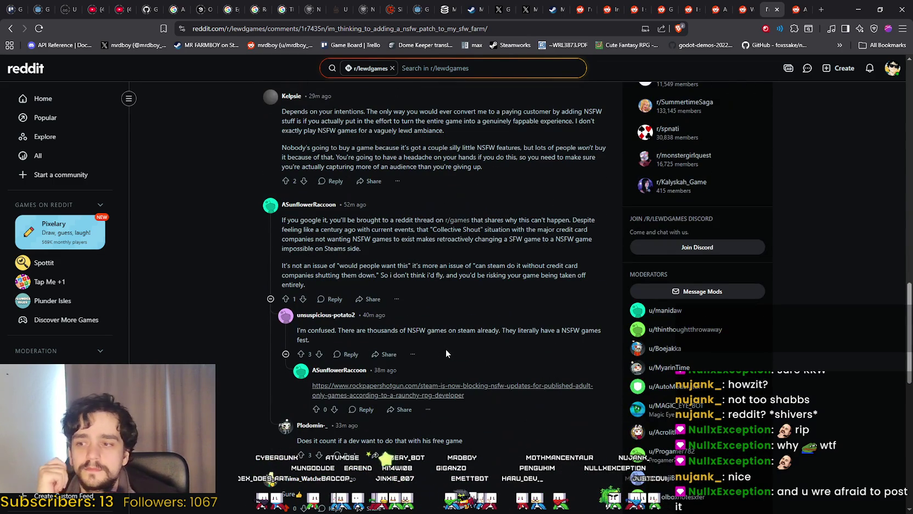
{"action": "scroll", "coordinate": [537, 442], "scroll_direction": "down", "scroll_amount": 1}
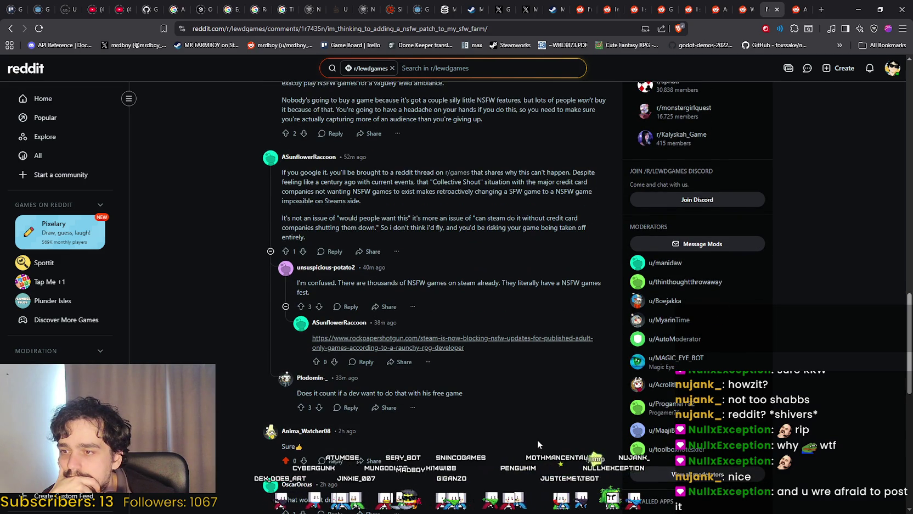
{"action": "scroll", "coordinate": [536, 438], "scroll_direction": "down", "scroll_amount": 2}
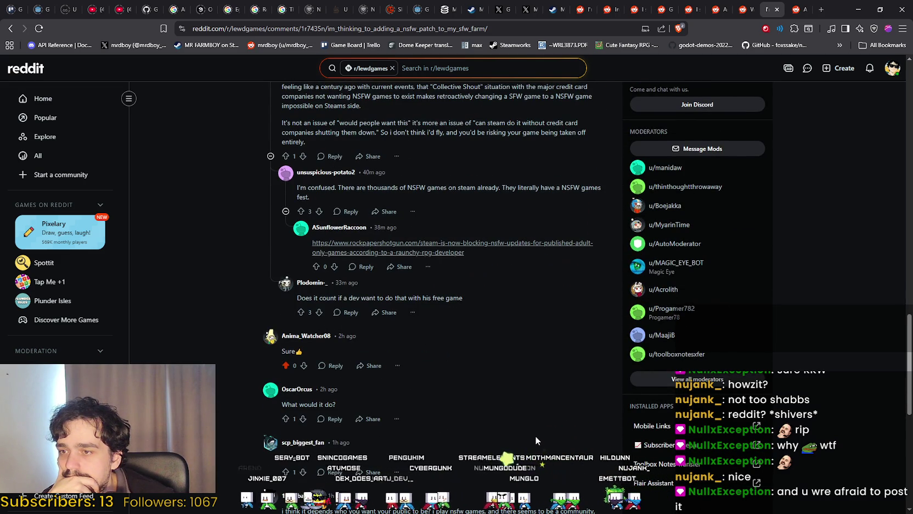
{"action": "scroll", "coordinate": [535, 435], "scroll_direction": "down", "scroll_amount": 3}
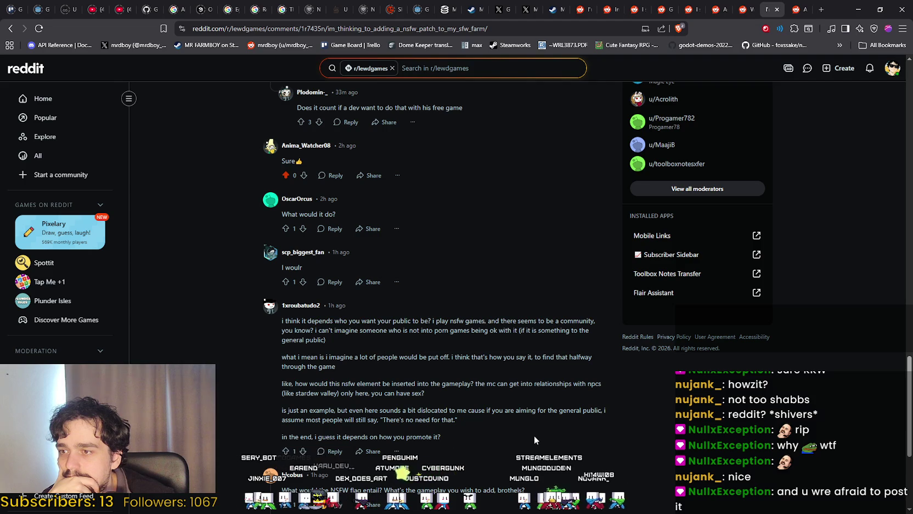
{"action": "scroll", "coordinate": [534, 439], "scroll_direction": "down", "scroll_amount": 4}
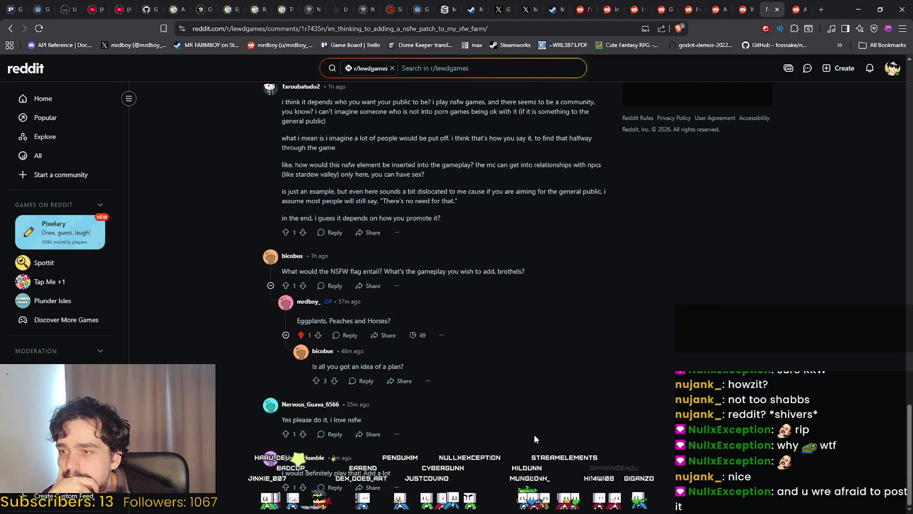
{"action": "scroll", "coordinate": [719, 450], "scroll_direction": "up", "scroll_amount": 2}
{"action": "scroll", "coordinate": [718, 450], "scroll_direction": "down", "scroll_amount": 2}
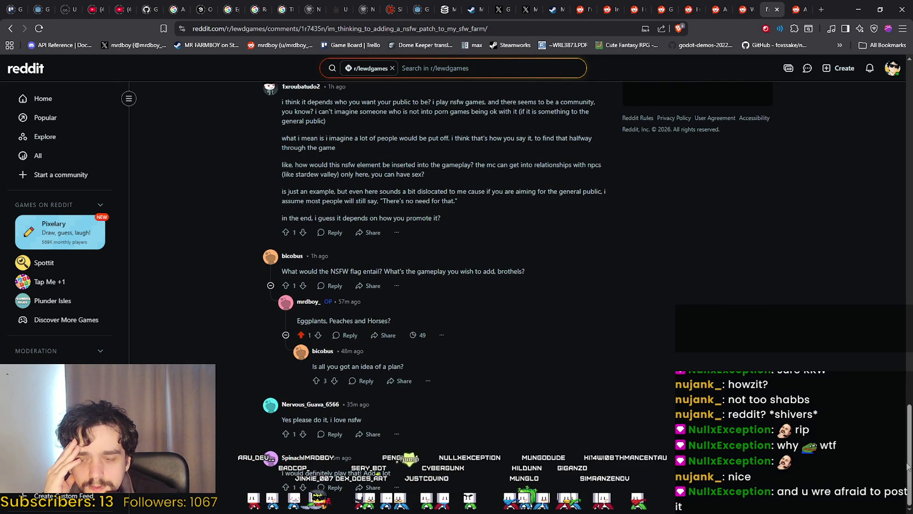
{"action": "scroll", "coordinate": [909, 467], "scroll_direction": "up", "scroll_amount": 10}
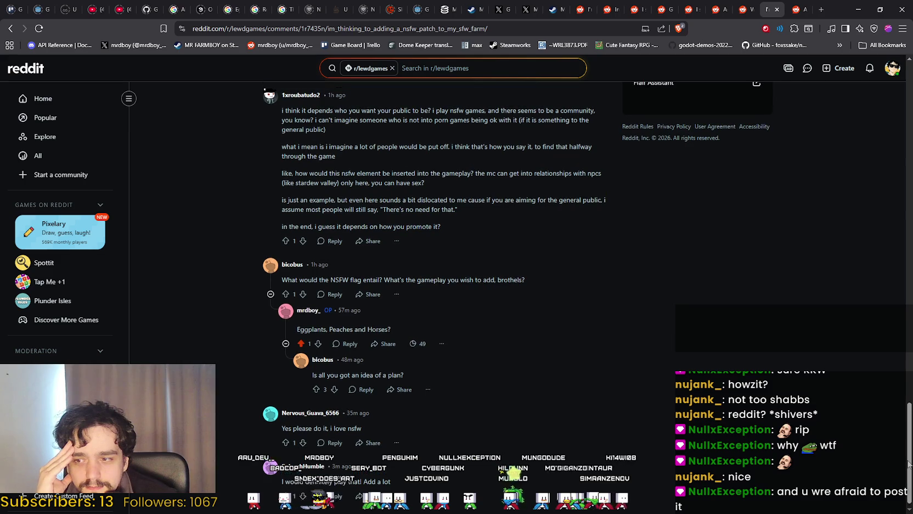
{"action": "scroll", "coordinate": [909, 188], "scroll_direction": "up", "scroll_amount": 10}
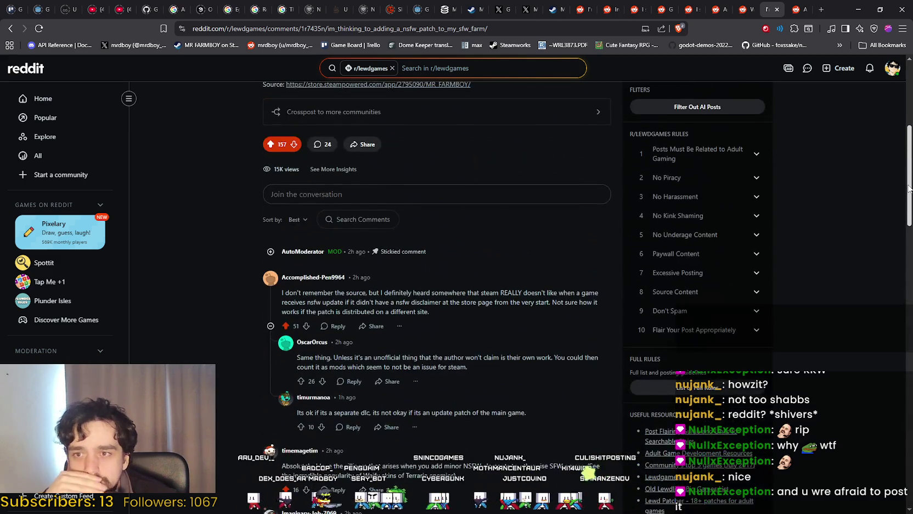
{"action": "scroll", "coordinate": [908, 189], "scroll_direction": "up", "scroll_amount": 1}
{"action": "scroll", "coordinate": [876, 98], "scroll_direction": "up", "scroll_amount": 4}
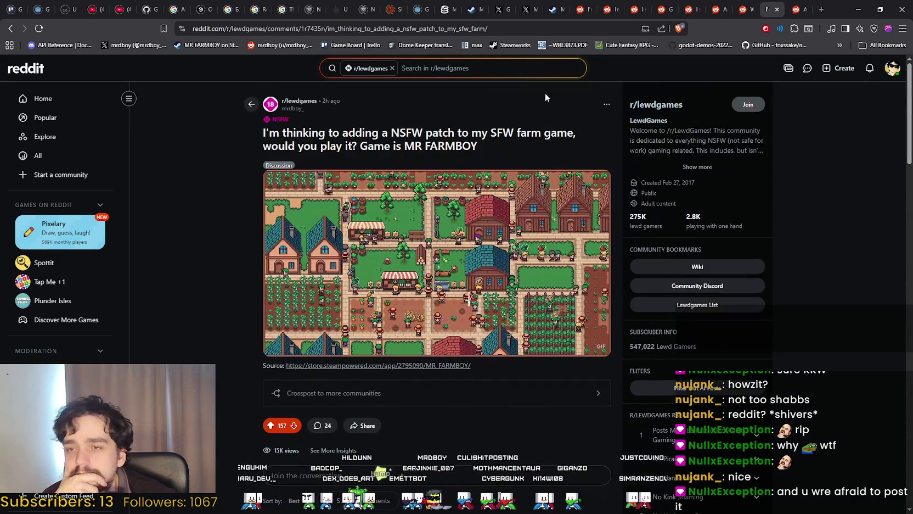
Step: Switch to the r/ComfortGamers post tab and choose View Profile from the avatar menu
{"action": "key", "text": "ctrl+shift+Tab"}
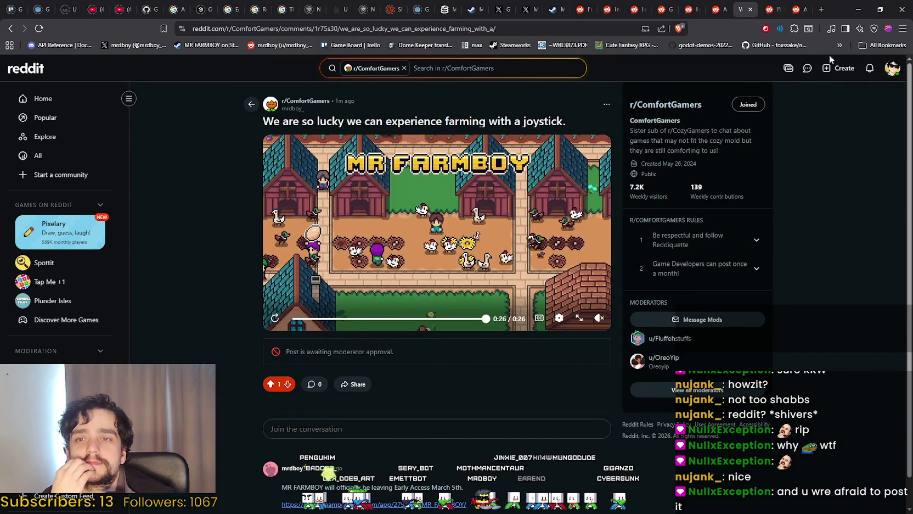
{"action": "left_click", "coordinate": [887, 70]}
{"action": "left_click", "coordinate": [823, 100]}
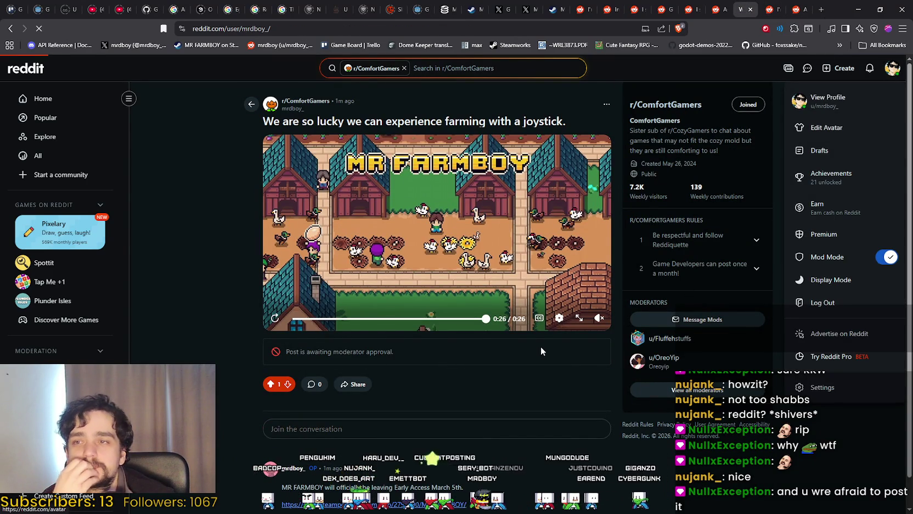
{"action": "scroll", "coordinate": [309, 423], "scroll_direction": "down", "scroll_amount": 5}
{"action": "scroll", "coordinate": [309, 424], "scroll_direction": "up", "scroll_amount": 3}
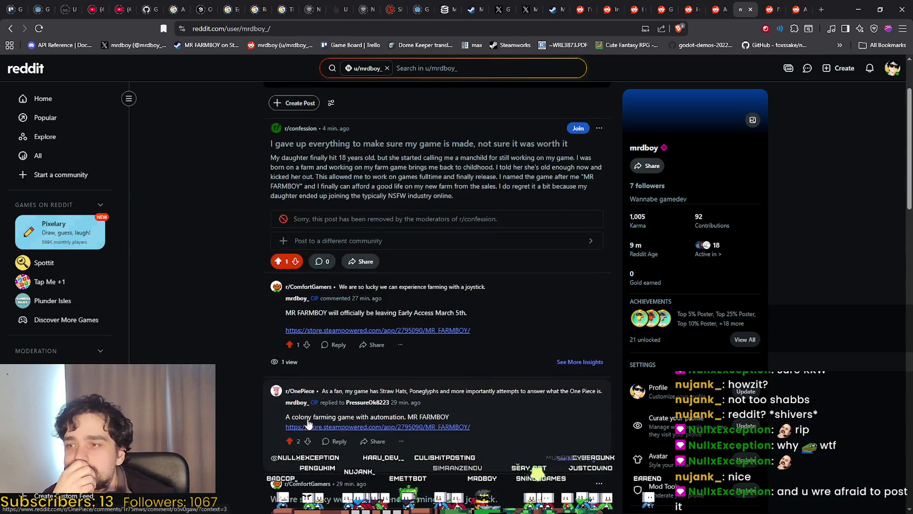
{"action": "scroll", "coordinate": [233, 385], "scroll_direction": "down", "scroll_amount": 4}
{"action": "scroll", "coordinate": [231, 383], "scroll_direction": "down", "scroll_amount": 5}
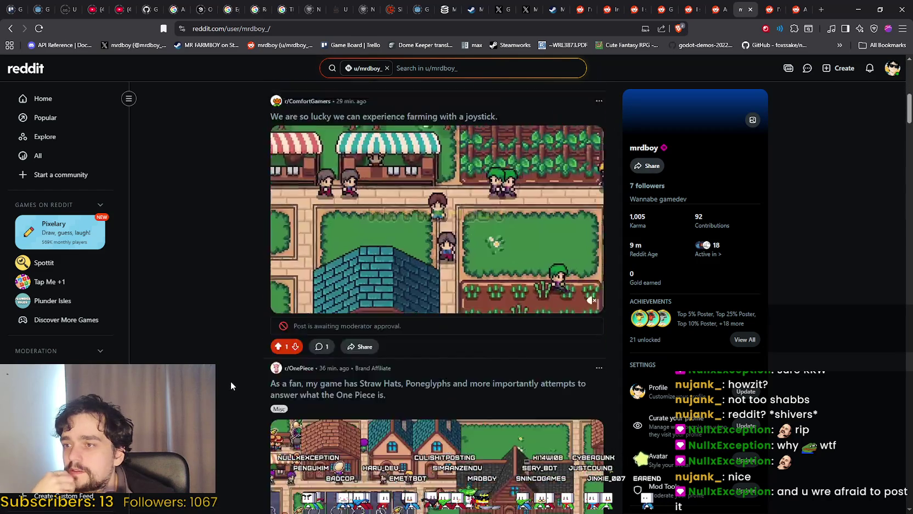
{"action": "scroll", "coordinate": [230, 382], "scroll_direction": "down", "scroll_amount": 10}
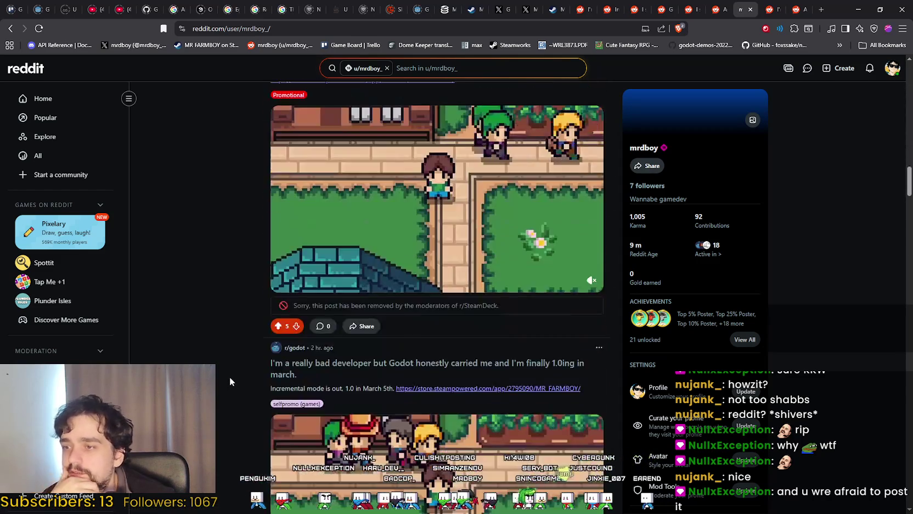
{"action": "scroll", "coordinate": [228, 376], "scroll_direction": "down", "scroll_amount": 15}
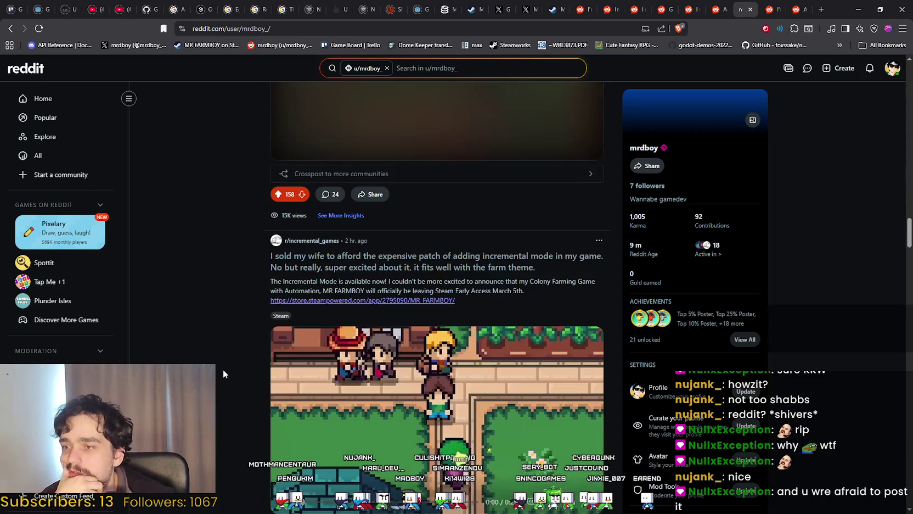
{"action": "scroll", "coordinate": [223, 369], "scroll_direction": "up", "scroll_amount": 3}
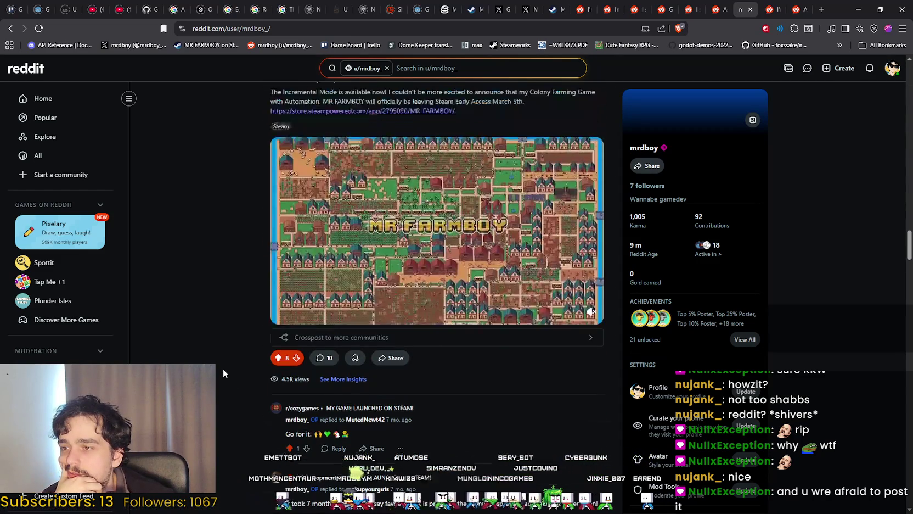
{"action": "scroll", "coordinate": [223, 369], "scroll_direction": "down", "scroll_amount": 8}
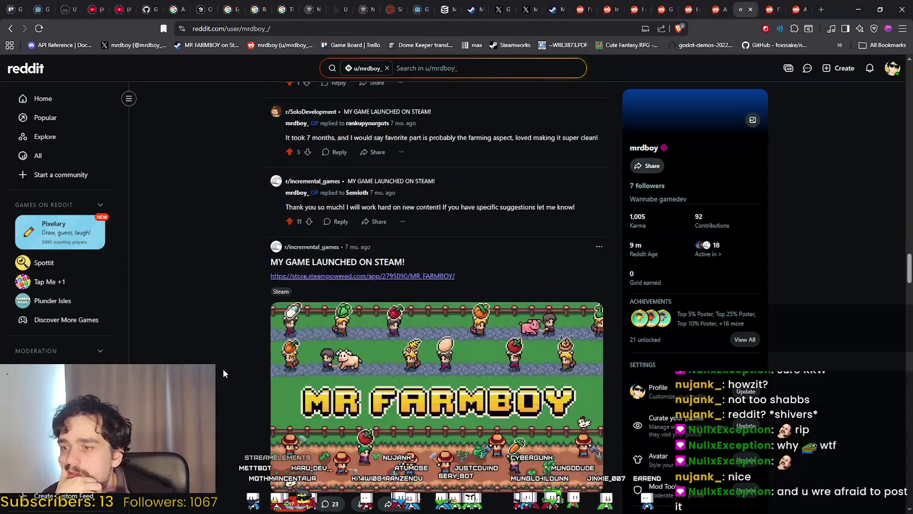
{"action": "scroll", "coordinate": [223, 368], "scroll_direction": "up", "scroll_amount": 12}
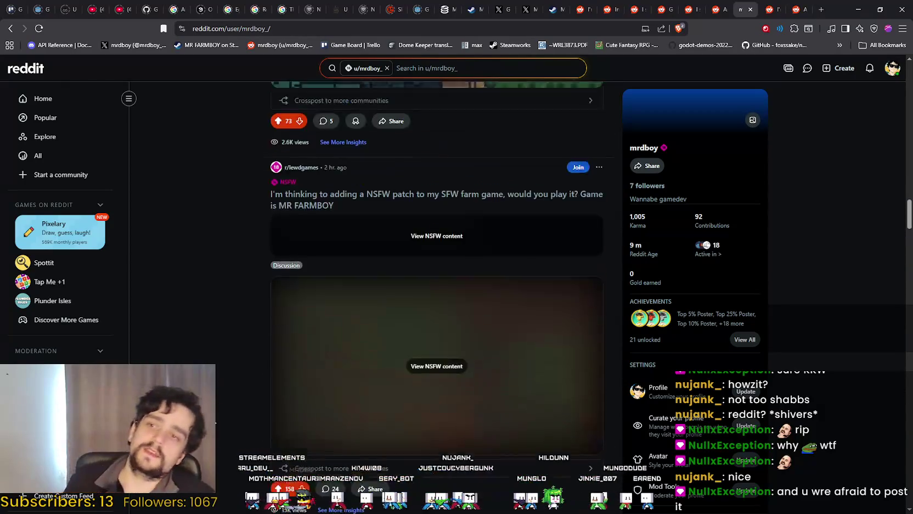
{"action": "scroll", "coordinate": [245, 414], "scroll_direction": "up", "scroll_amount": 15}
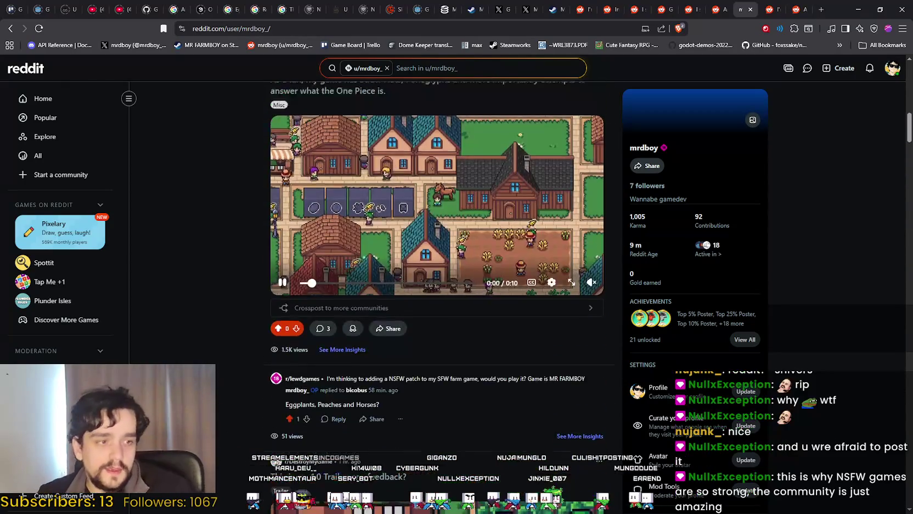
{"action": "scroll", "coordinate": [244, 414], "scroll_direction": "up", "scroll_amount": 6}
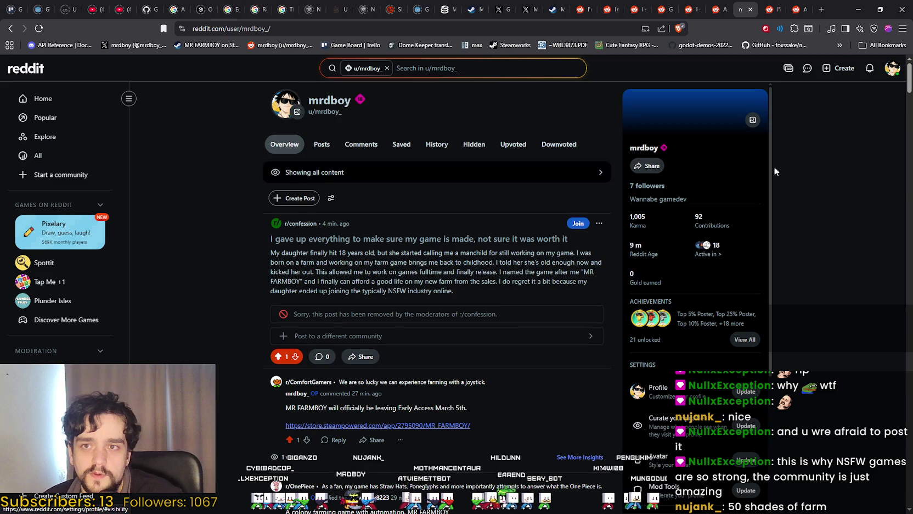
{"action": "scroll", "coordinate": [773, 216], "scroll_direction": "down", "scroll_amount": 10}
{"action": "scroll", "coordinate": [361, 335], "scroll_direction": "down", "scroll_amount": 10}
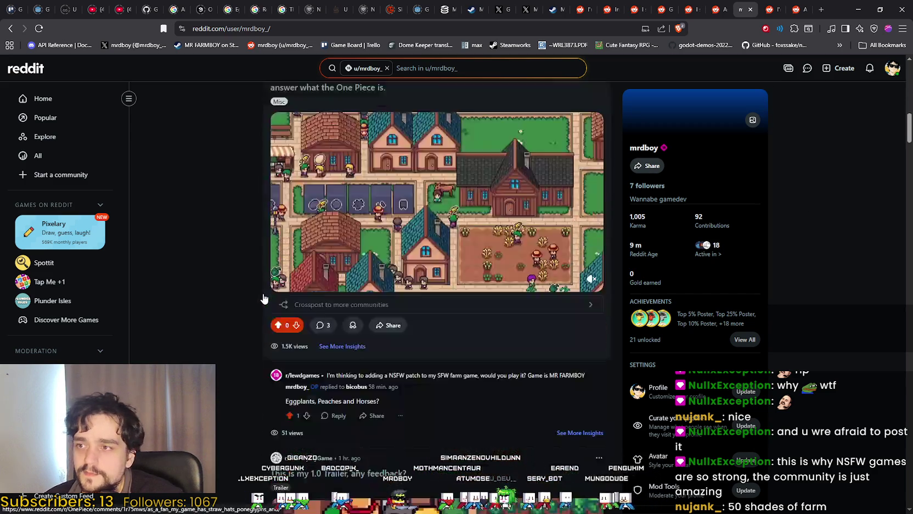
{"action": "scroll", "coordinate": [260, 268], "scroll_direction": "down", "scroll_amount": 5}
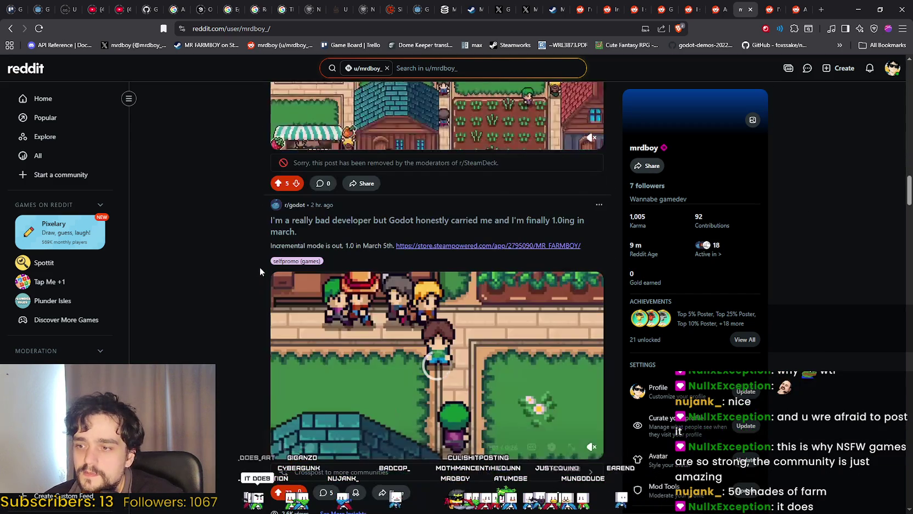
{"action": "scroll", "coordinate": [260, 264], "scroll_direction": "down", "scroll_amount": 8}
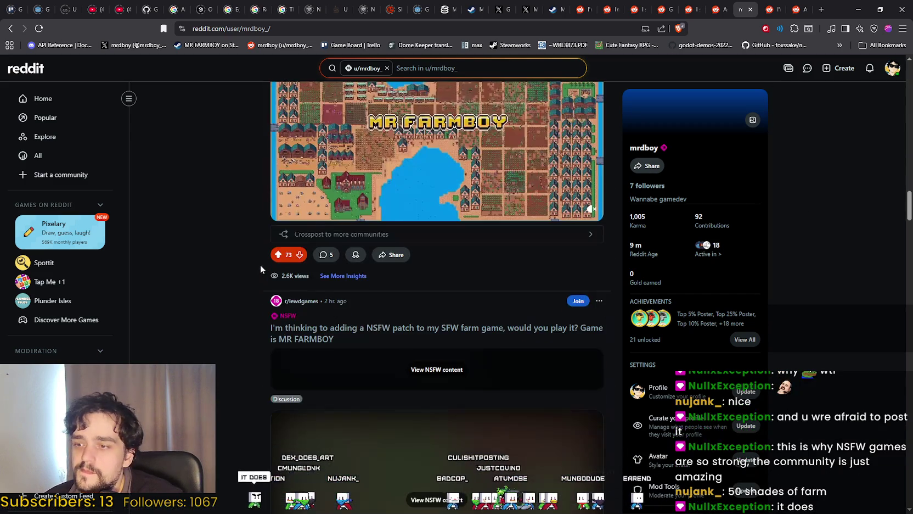
{"action": "scroll", "coordinate": [260, 265], "scroll_direction": "down", "scroll_amount": 4}
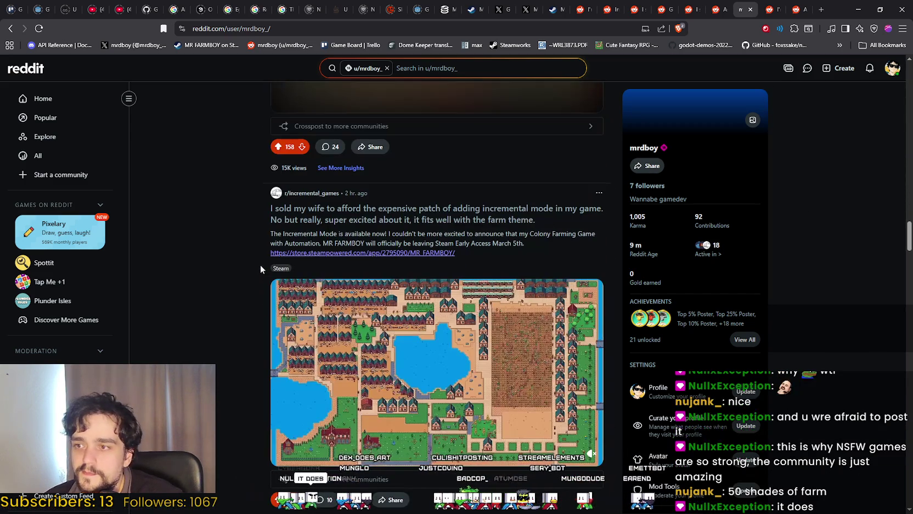
{"action": "scroll", "coordinate": [260, 265], "scroll_direction": "down", "scroll_amount": 3}
{"action": "scroll", "coordinate": [250, 278], "scroll_direction": "down", "scroll_amount": 5}
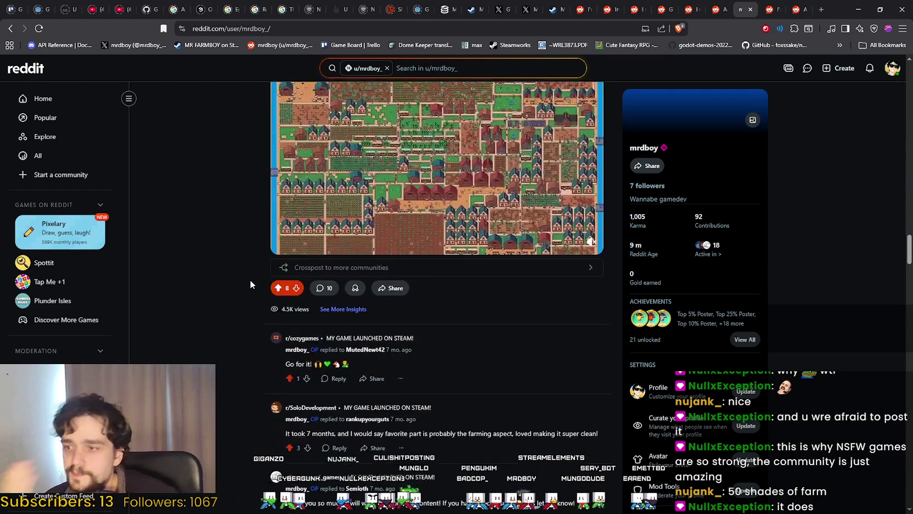
{"action": "scroll", "coordinate": [242, 282], "scroll_direction": "up", "scroll_amount": 15}
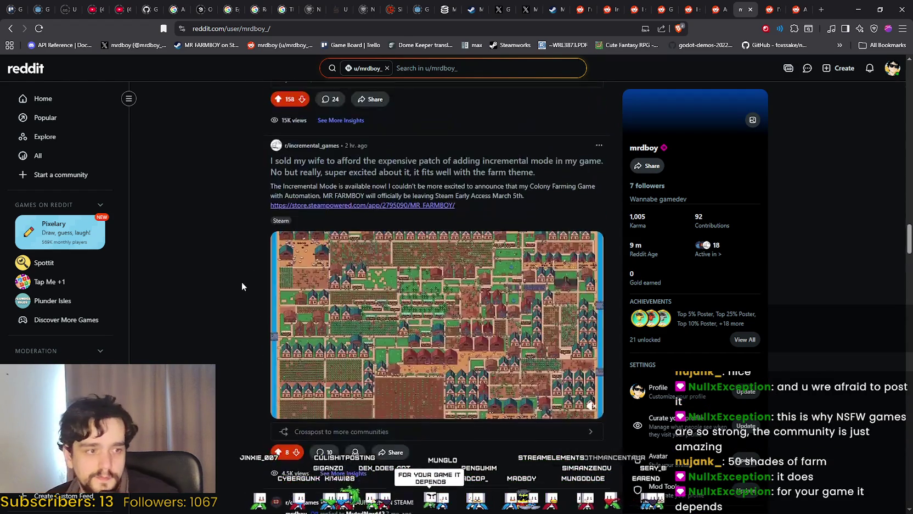
{"action": "scroll", "coordinate": [245, 282], "scroll_direction": "up", "scroll_amount": 10}
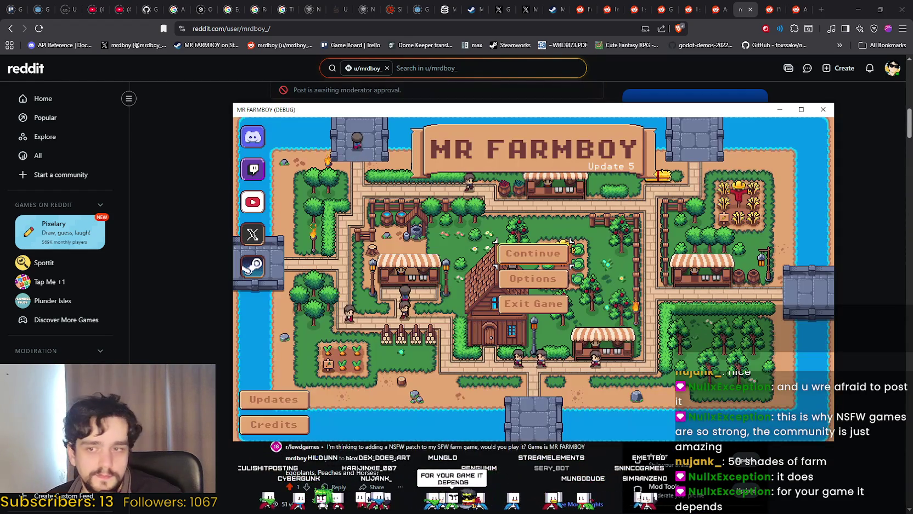
{"action": "scroll", "coordinate": [856, 311], "scroll_direction": "up", "scroll_amount": 10}
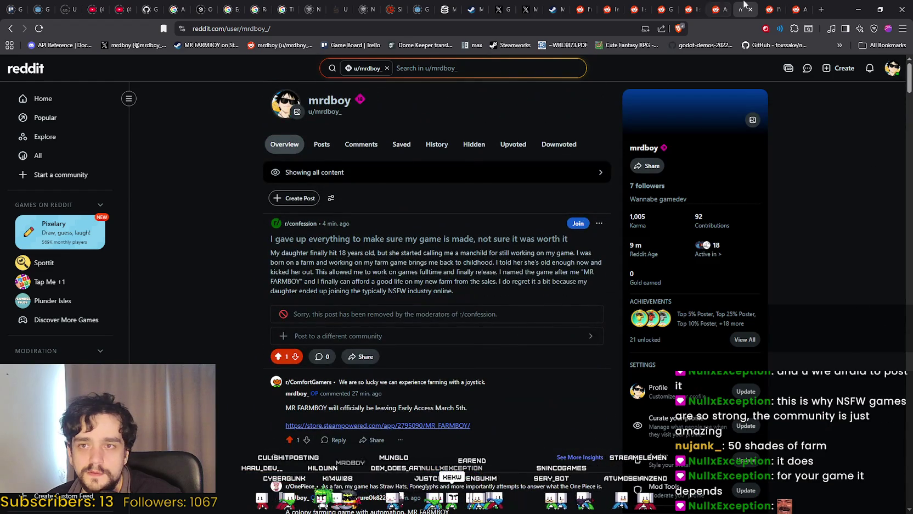
Step: Close the r/lewdgames post tab
{"action": "left_click", "coordinate": [765, 6]}
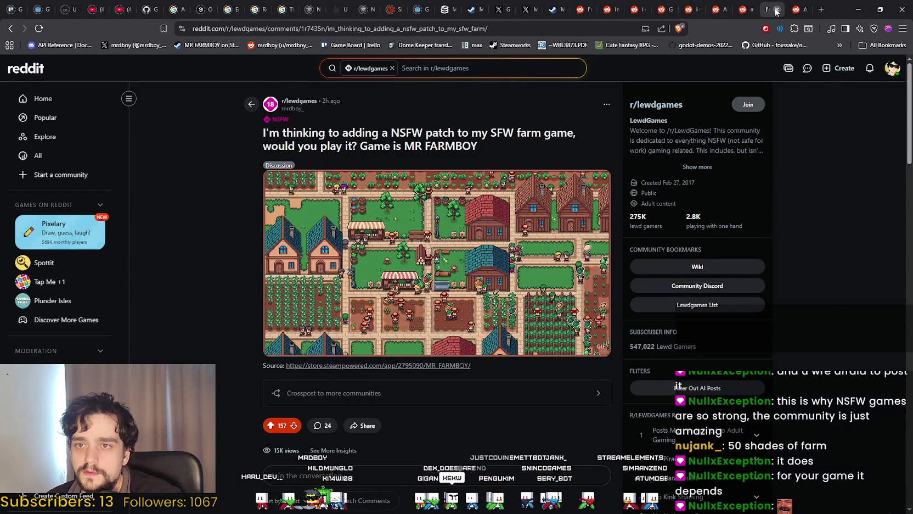
{"action": "left_click", "coordinate": [777, 9]}
{"action": "scroll", "coordinate": [528, 332], "scroll_direction": "down", "scroll_amount": 15}
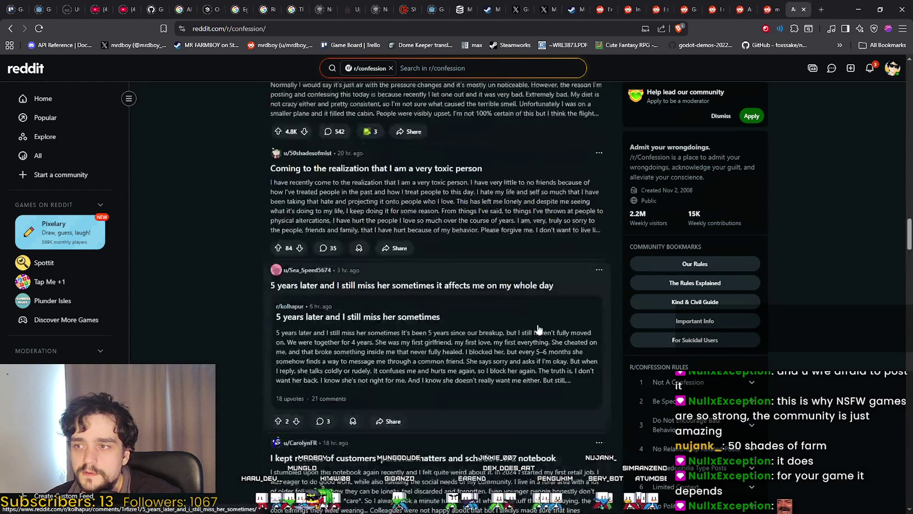
{"action": "scroll", "coordinate": [532, 321], "scroll_direction": "up", "scroll_amount": 15}
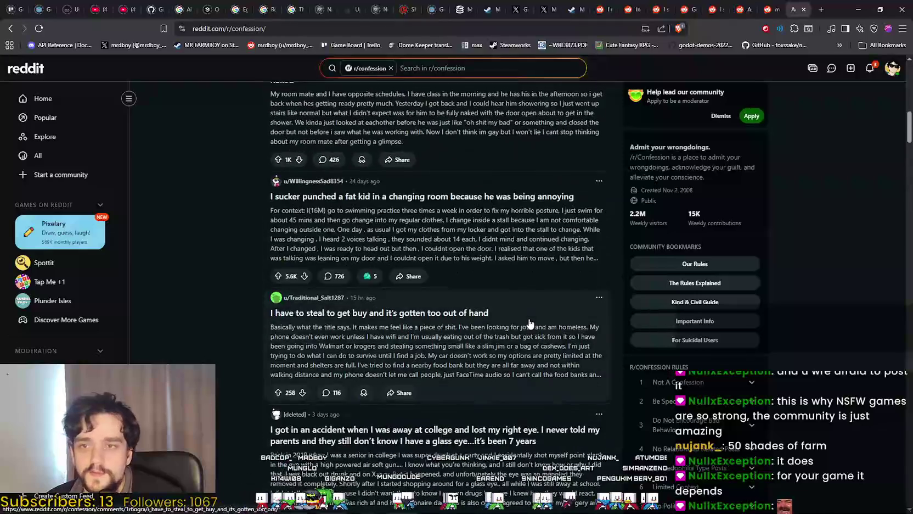
Step: Reload r/confession, sort its posts by New, then return to the profile tab
{"action": "right_click", "coordinate": [230, 226]}
{"action": "left_click", "coordinate": [232, 268]}
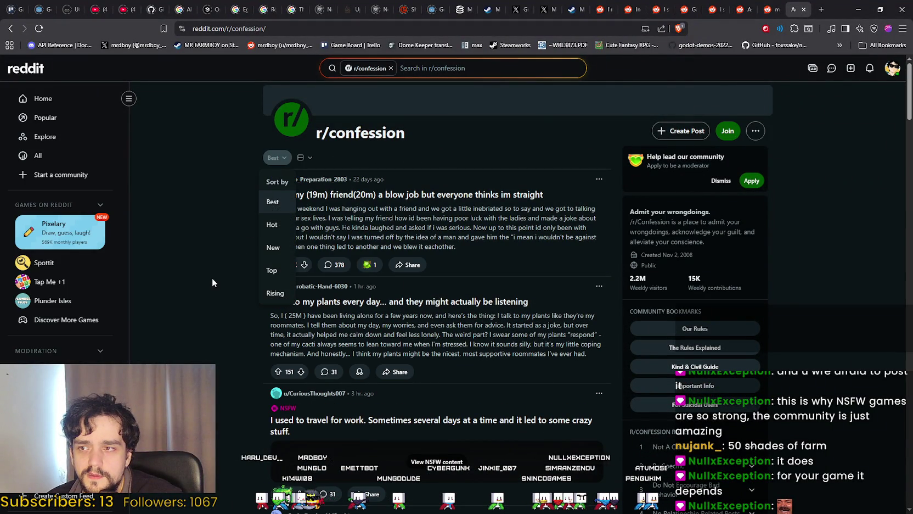
{"action": "left_click", "coordinate": [185, 287]}
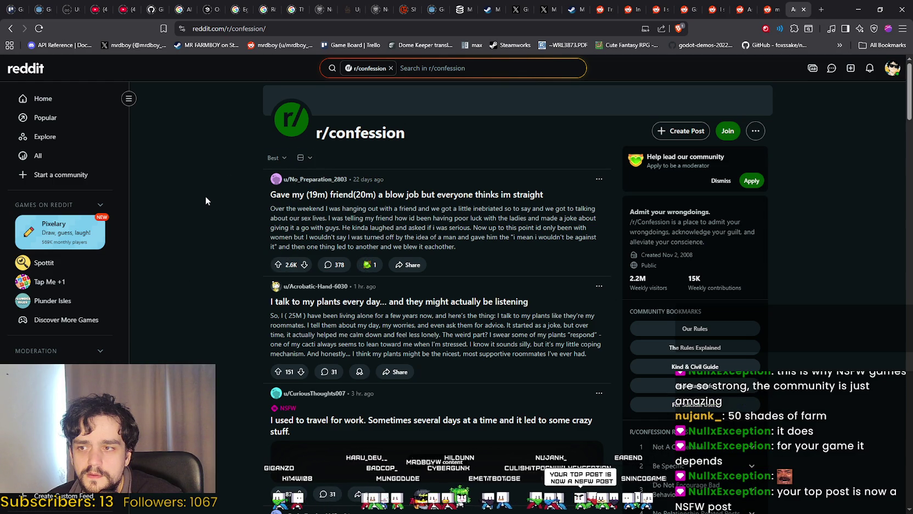
{"action": "left_click", "coordinate": [286, 161]}
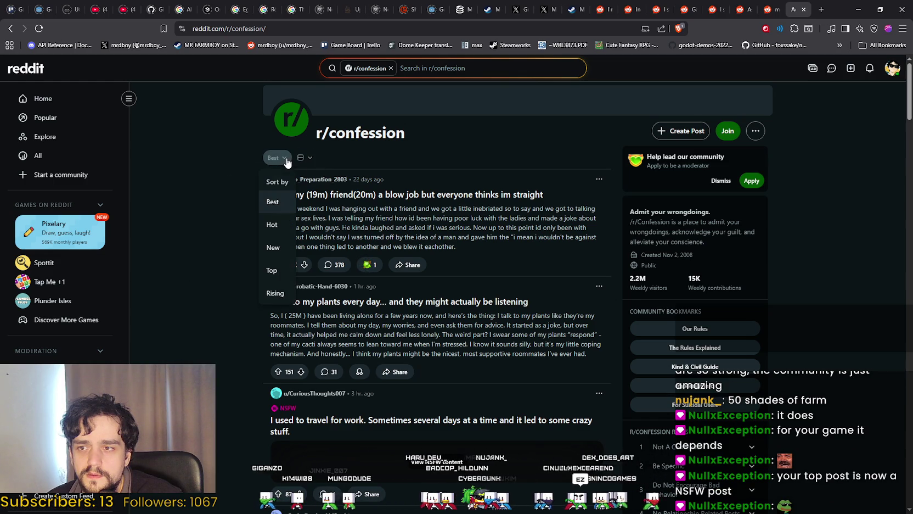
{"action": "left_click", "coordinate": [190, 256]}
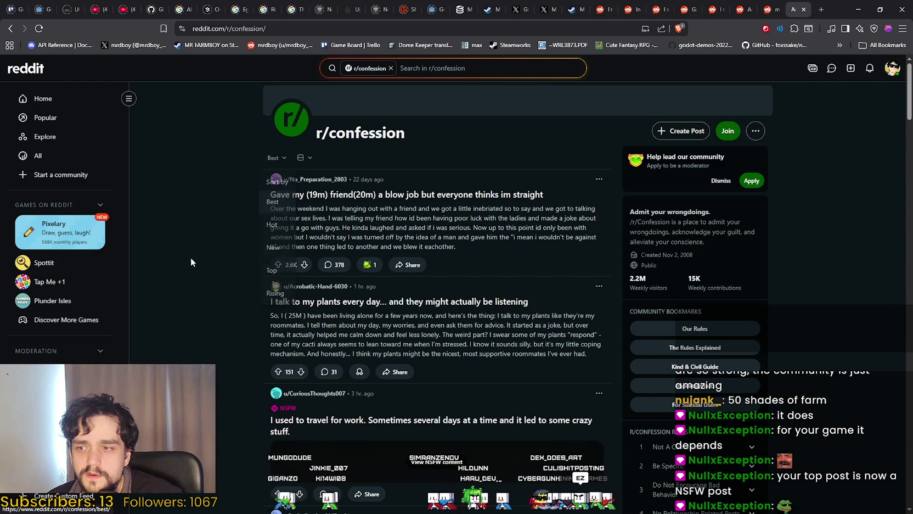
{"action": "left_click", "coordinate": [279, 158]}
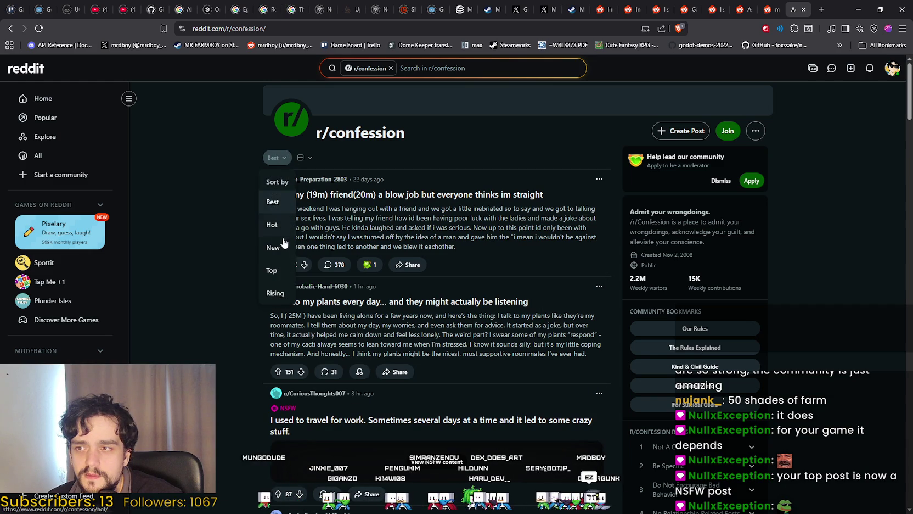
{"action": "left_click", "coordinate": [274, 247]}
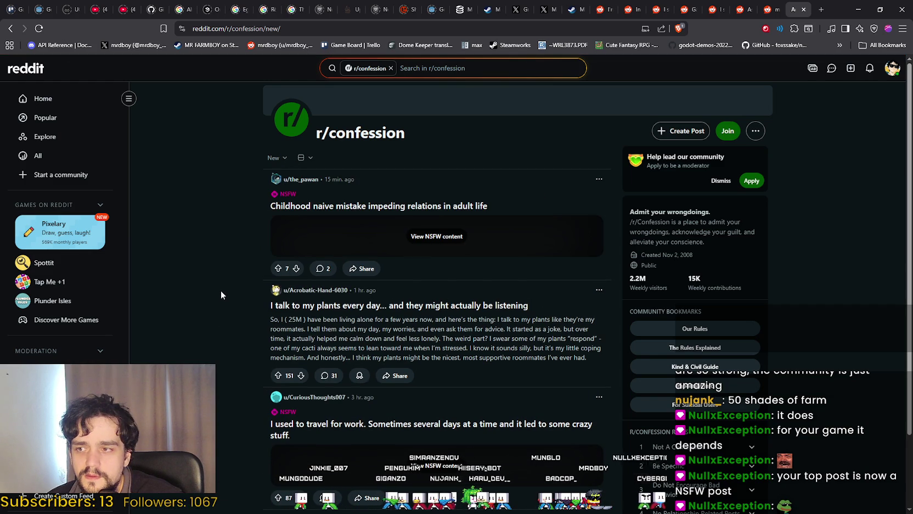
{"action": "scroll", "coordinate": [196, 153], "scroll_direction": "down", "scroll_amount": 1}
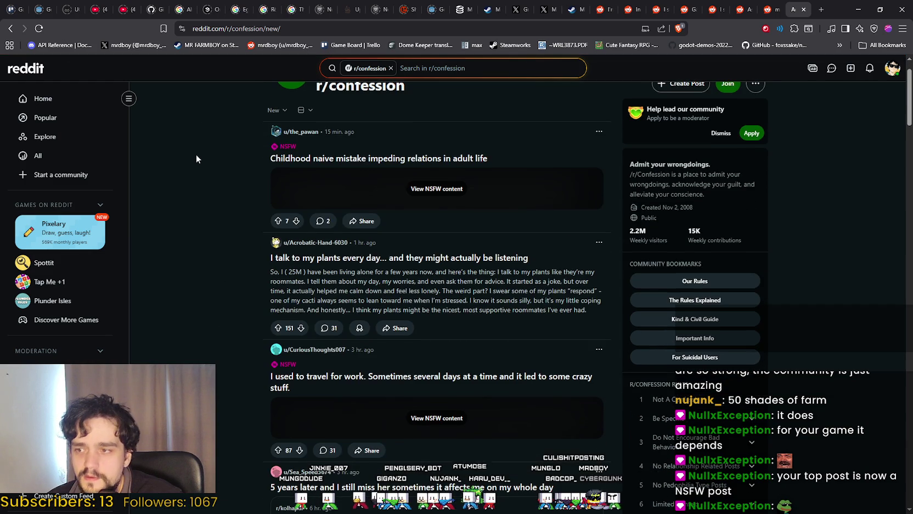
{"action": "scroll", "coordinate": [216, 321], "scroll_direction": "down", "scroll_amount": 10}
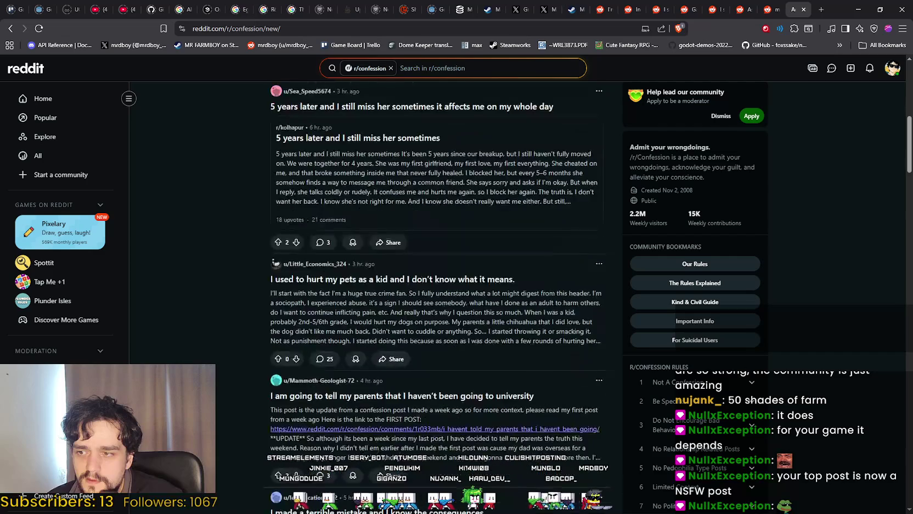
{"action": "left_click", "coordinate": [280, 45]}
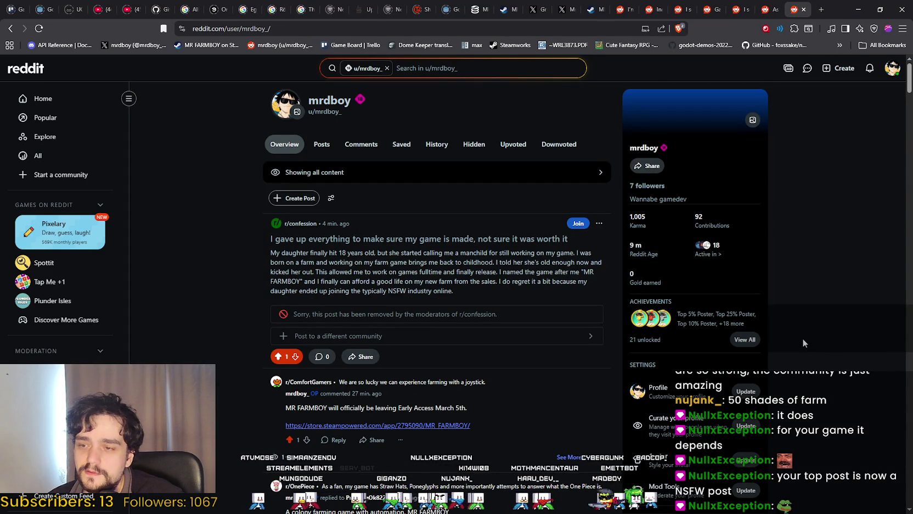
Step: Open Curate your profile settings from the profile's Posts view
{"action": "left_click", "coordinate": [893, 70]}
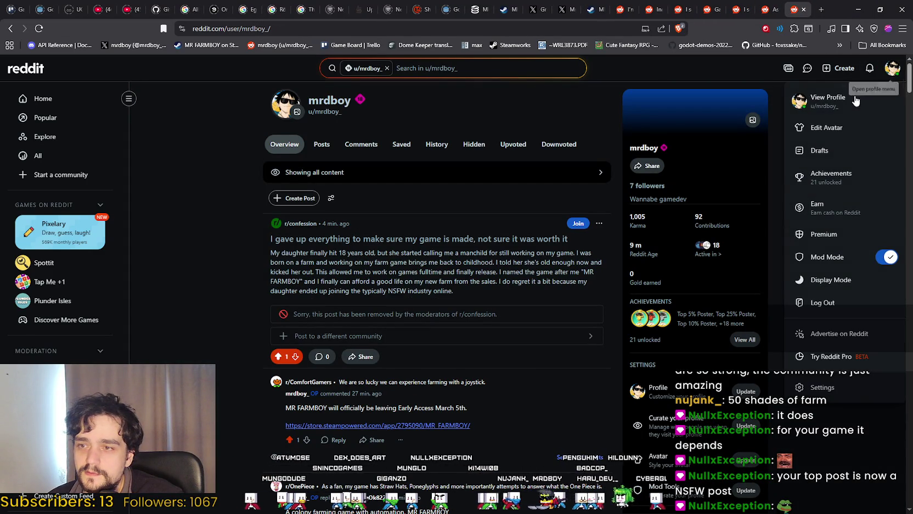
{"action": "left_click", "coordinate": [837, 104]}
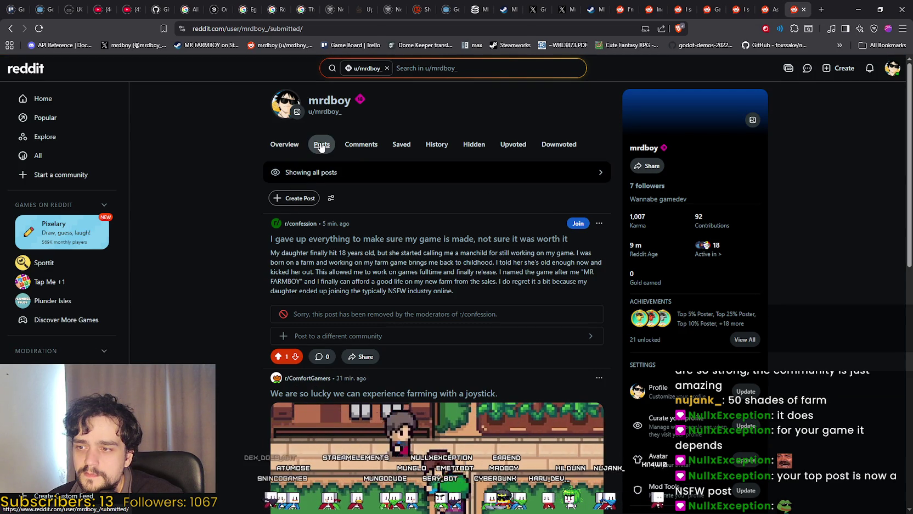
{"action": "left_click", "coordinate": [411, 185]}
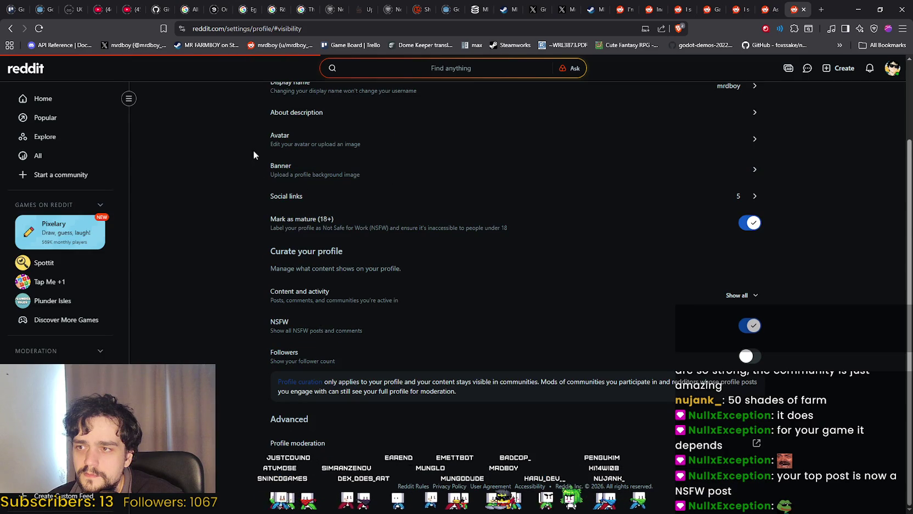
Step: Leave Profile settings and return to the profile page
{"action": "left_click", "coordinate": [10, 29]}
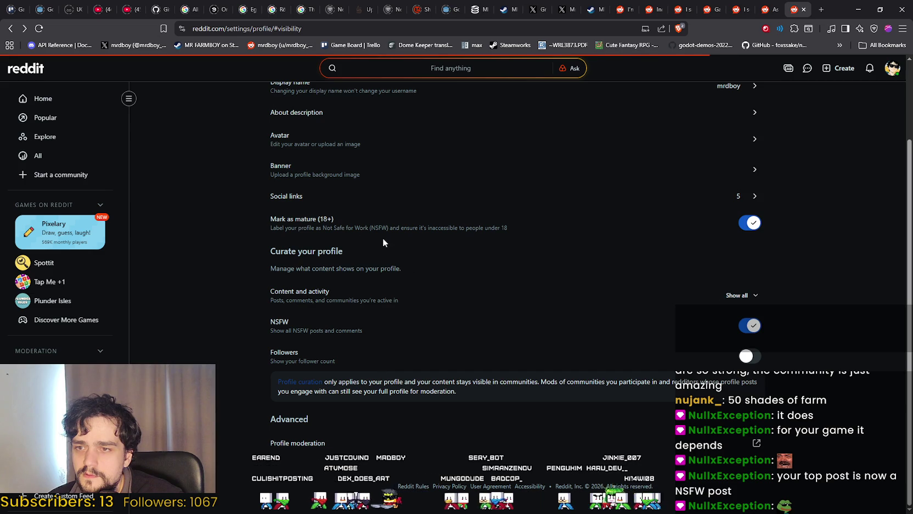
{"action": "scroll", "coordinate": [257, 246], "scroll_direction": "up", "scroll_amount": 2}
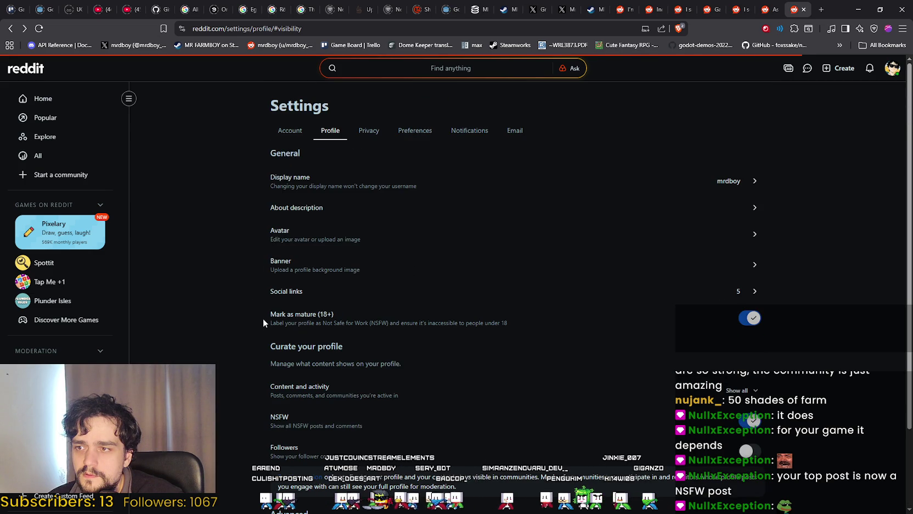
{"action": "scroll", "coordinate": [262, 323], "scroll_direction": "down", "scroll_amount": 2}
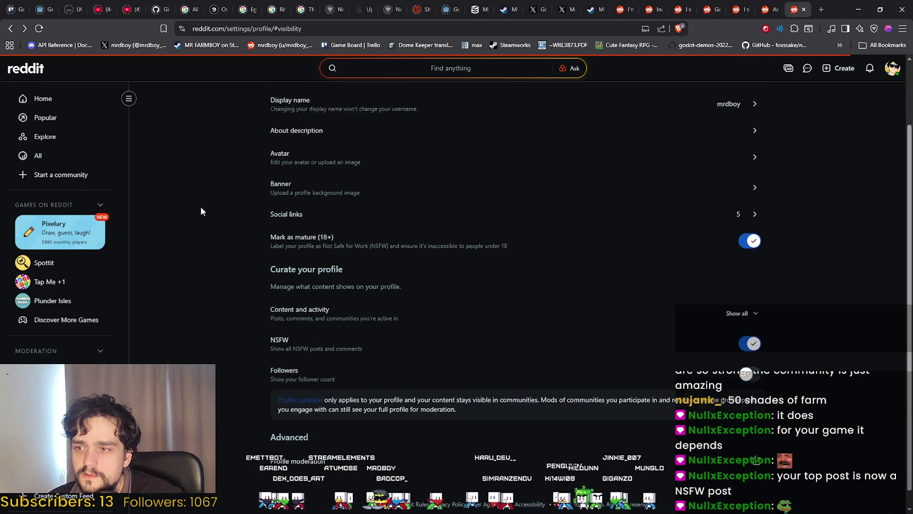
{"action": "scroll", "coordinate": [200, 208], "scroll_direction": "up", "scroll_amount": 2}
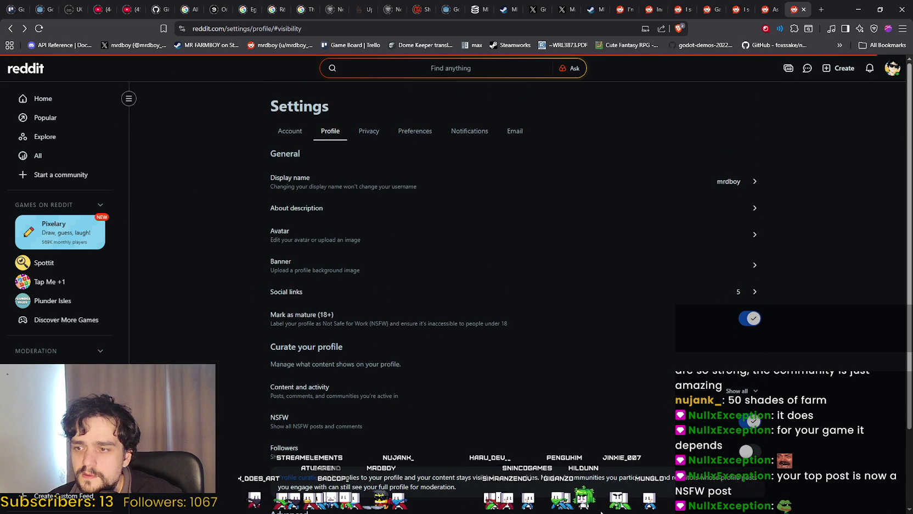
{"action": "scroll", "coordinate": [602, 512], "scroll_direction": "down", "scroll_amount": 2}
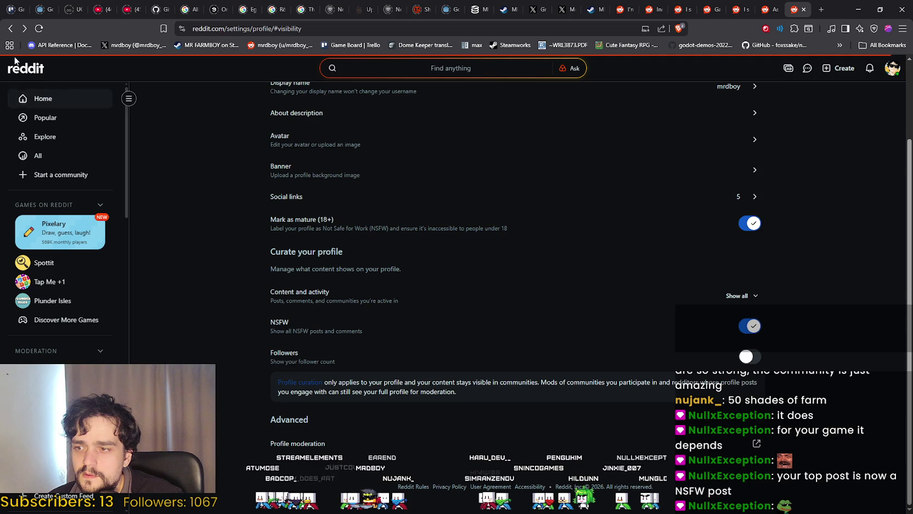
{"action": "left_click", "coordinate": [10, 27]}
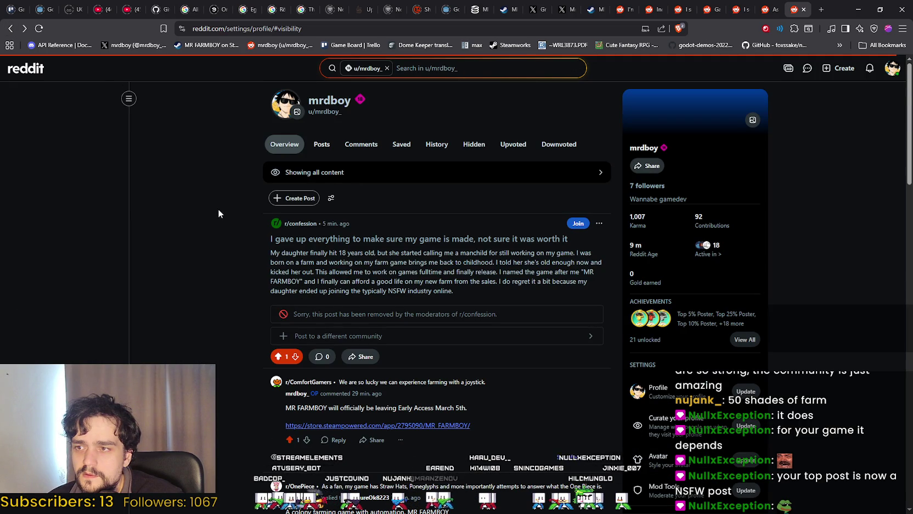
Step: Scroll the profile feed, then open your own profile overview from the avatar menu
{"action": "scroll", "coordinate": [218, 231], "scroll_direction": "down", "scroll_amount": 7}
{"action": "scroll", "coordinate": [217, 227], "scroll_direction": "down", "scroll_amount": 15}
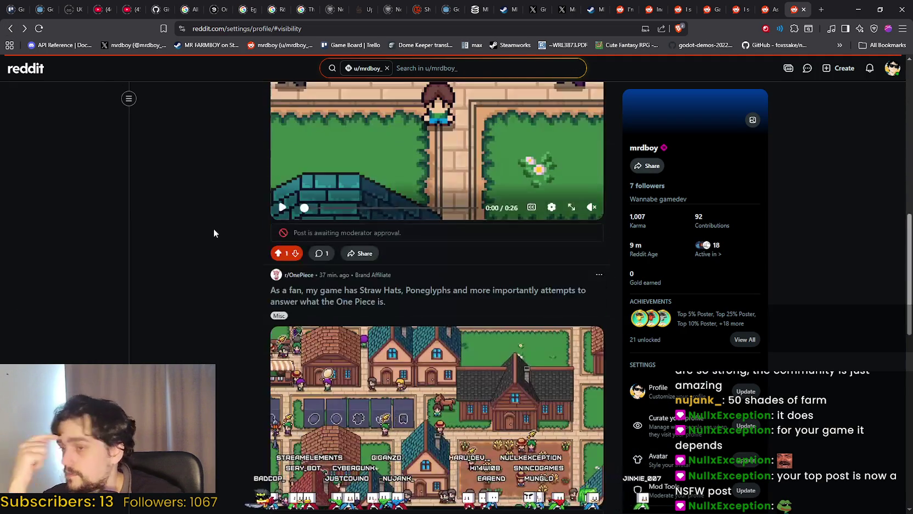
{"action": "left_click", "coordinate": [892, 68]}
{"action": "left_click", "coordinate": [835, 106]}
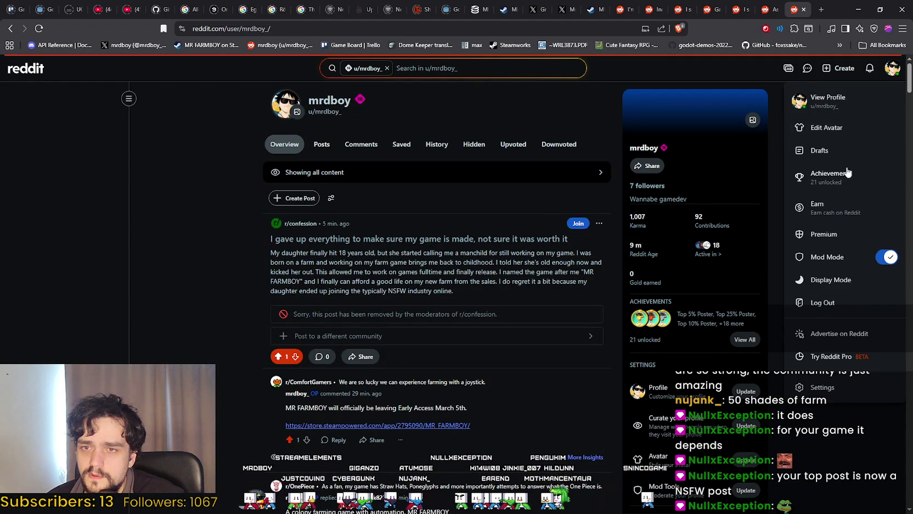
Step: Browse the profile feed, filter it to Posts only, then switch back to Overview
{"action": "scroll", "coordinate": [138, 328], "scroll_direction": "down", "scroll_amount": 5}
{"action": "scroll", "coordinate": [141, 327], "scroll_direction": "down", "scroll_amount": 10}
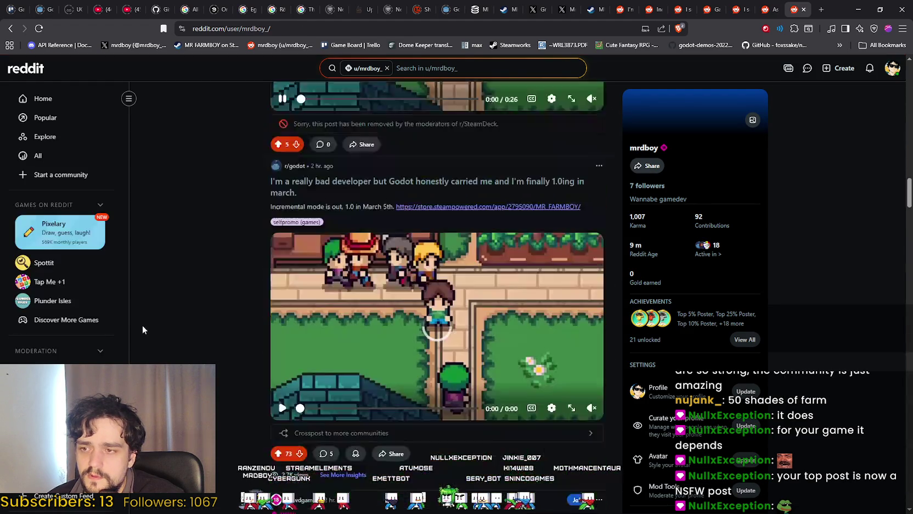
{"action": "scroll", "coordinate": [142, 325], "scroll_direction": "down", "scroll_amount": 8}
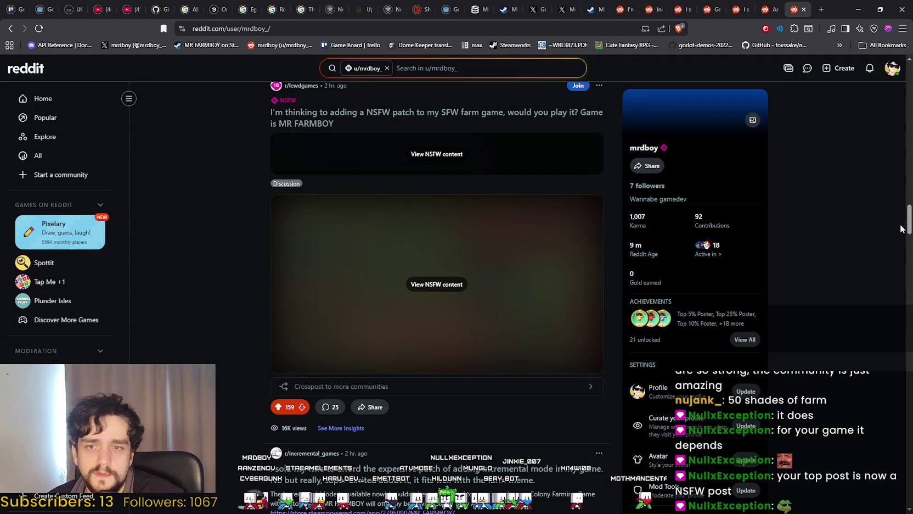
{"action": "left_click_drag", "start_coordinate": [910, 222], "coordinate": [909, 77]}
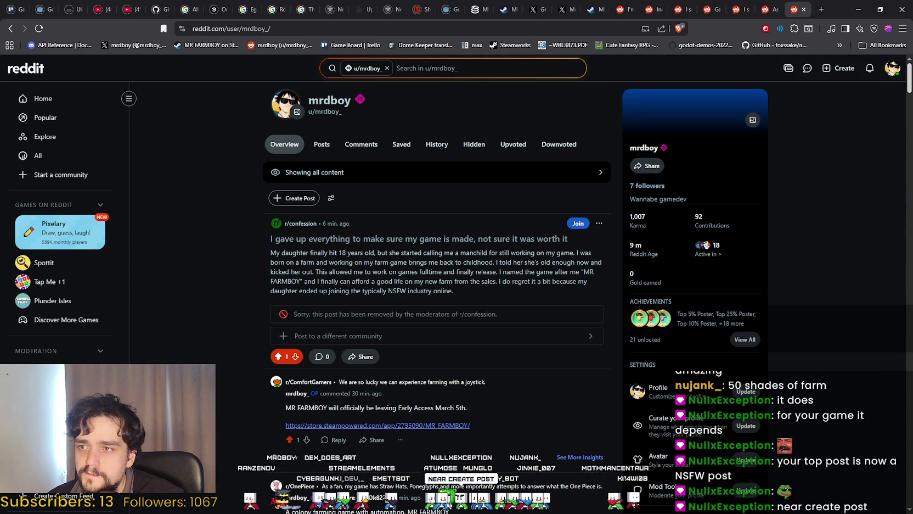
{"action": "left_click", "coordinate": [319, 145]}
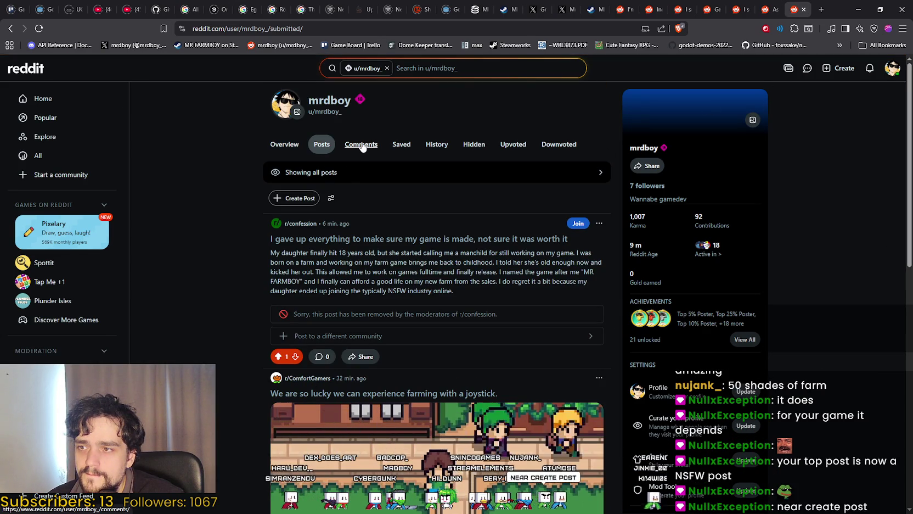
{"action": "left_click", "coordinate": [293, 147]}
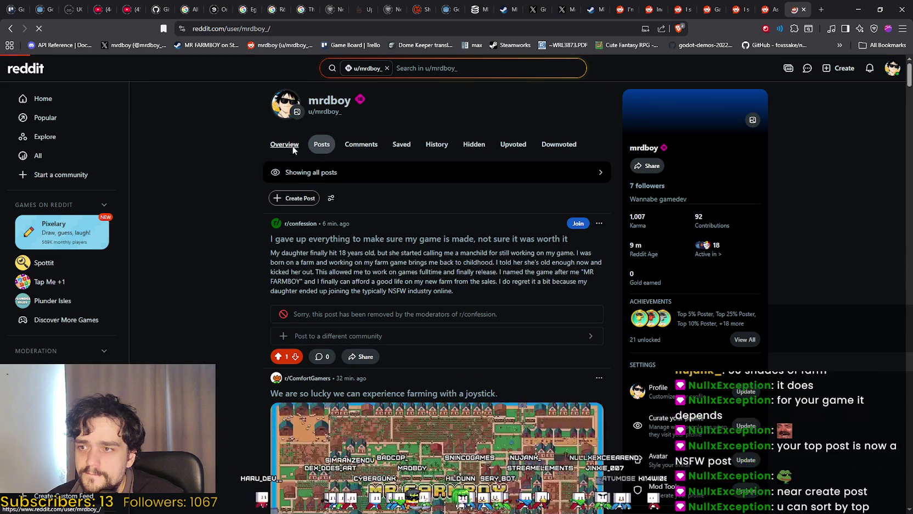
Step: Sort the profile posts by Top of All Time, review them, then move to the r/Gaminggridcommunity tab
{"action": "left_click", "coordinate": [333, 198]}
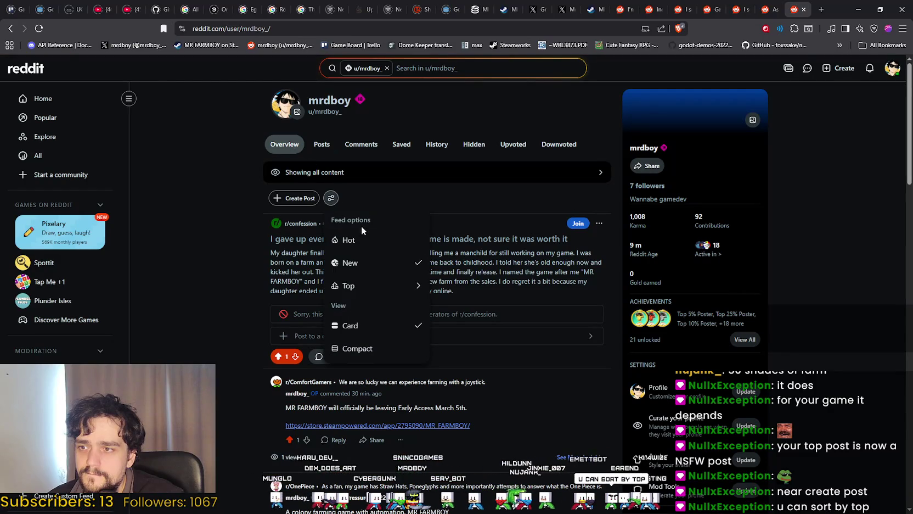
{"action": "left_click", "coordinate": [383, 290]}
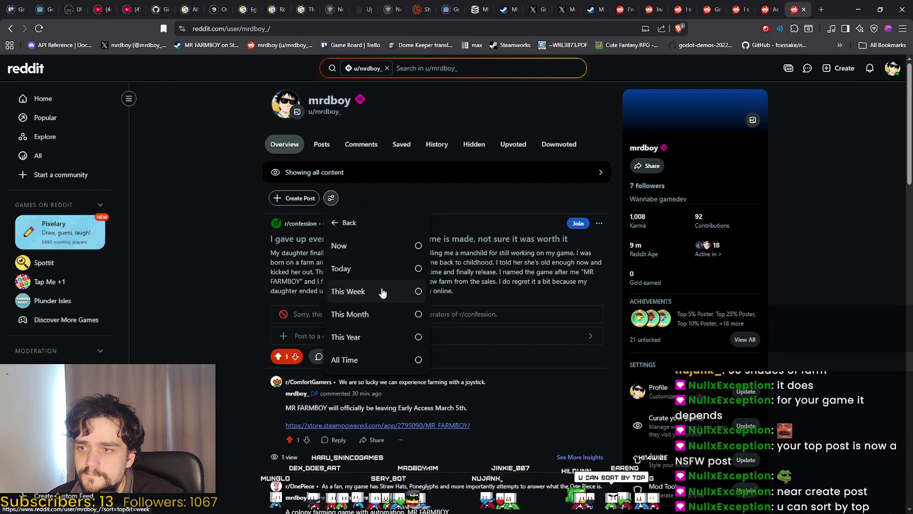
{"action": "left_click", "coordinate": [356, 359]}
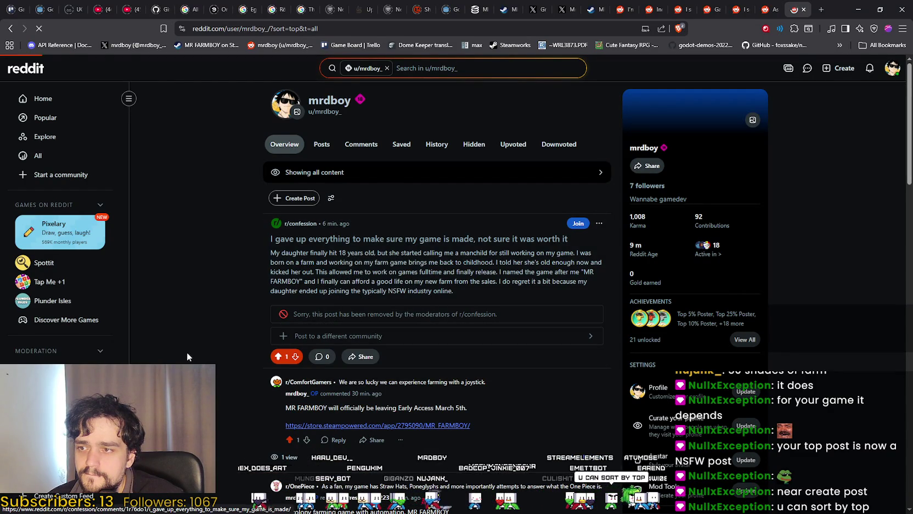
{"action": "scroll", "coordinate": [204, 358], "scroll_direction": "down", "scroll_amount": 1}
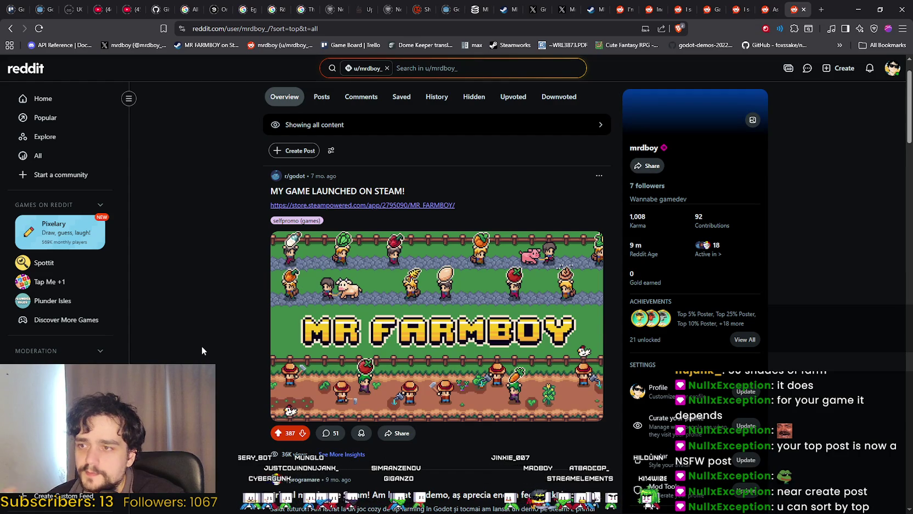
{"action": "scroll", "coordinate": [194, 351], "scroll_direction": "down", "scroll_amount": 4}
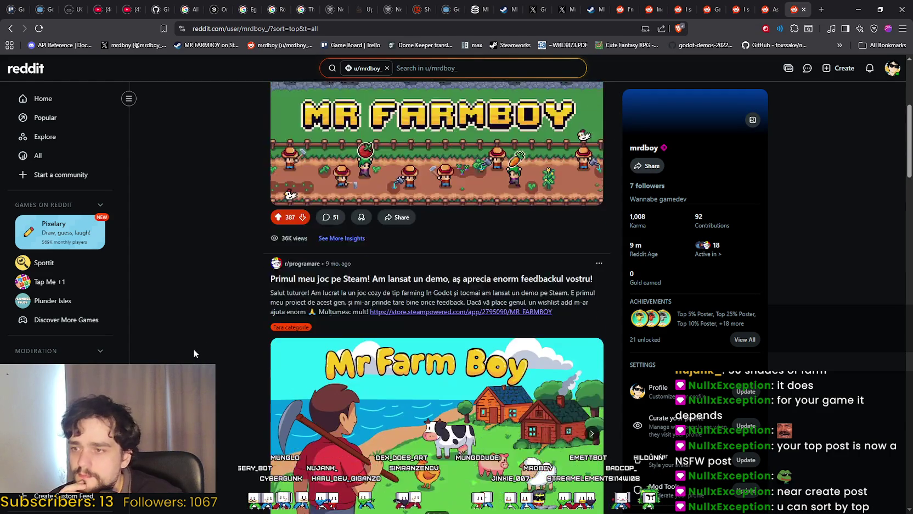
{"action": "scroll", "coordinate": [194, 352], "scroll_direction": "down", "scroll_amount": 3}
{"action": "scroll", "coordinate": [193, 348], "scroll_direction": "down", "scroll_amount": 7}
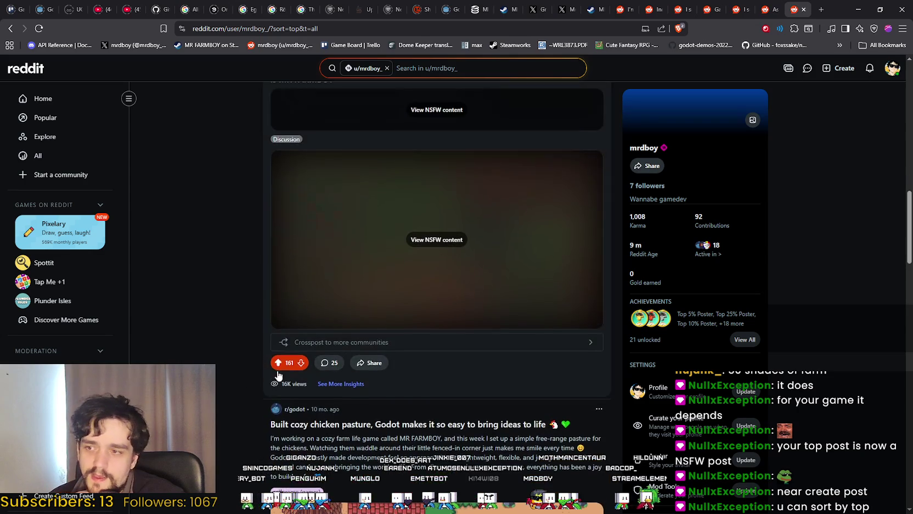
{"action": "scroll", "coordinate": [242, 385], "scroll_direction": "down", "scroll_amount": 4}
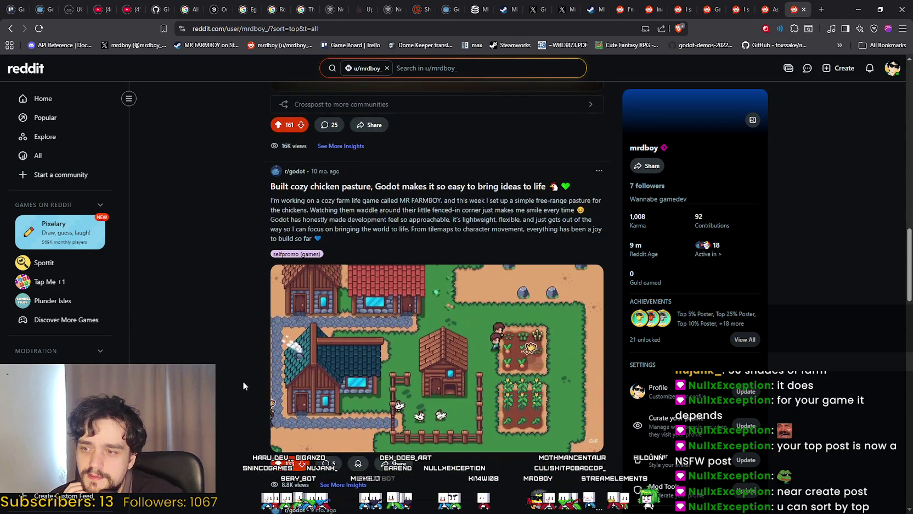
{"action": "scroll", "coordinate": [243, 386], "scroll_direction": "up", "scroll_amount": 12}
{"action": "scroll", "coordinate": [240, 374], "scroll_direction": "up", "scroll_amount": 1}
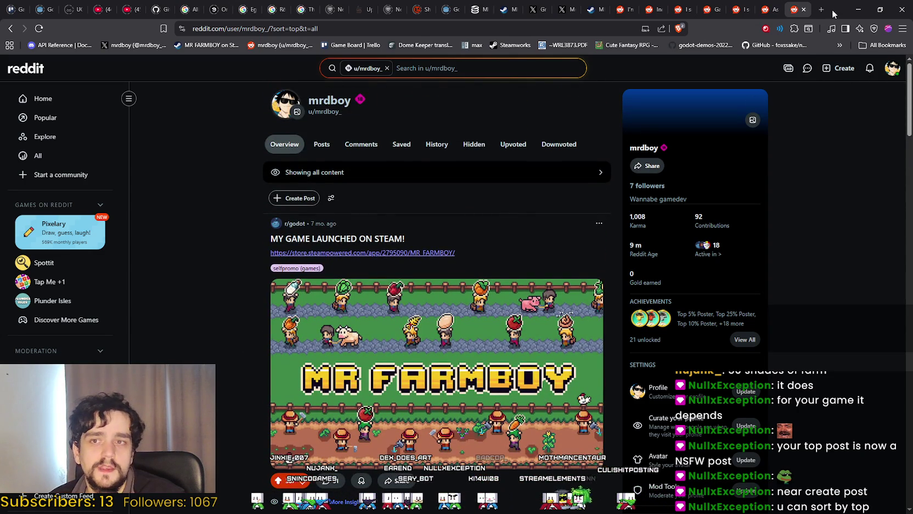
{"action": "key", "text": "ctrl+shift+Tab"}
{"action": "key", "text": "ctrl+shift+Tab"}
{"action": "key", "text": "ctrl+shift+Tab"}
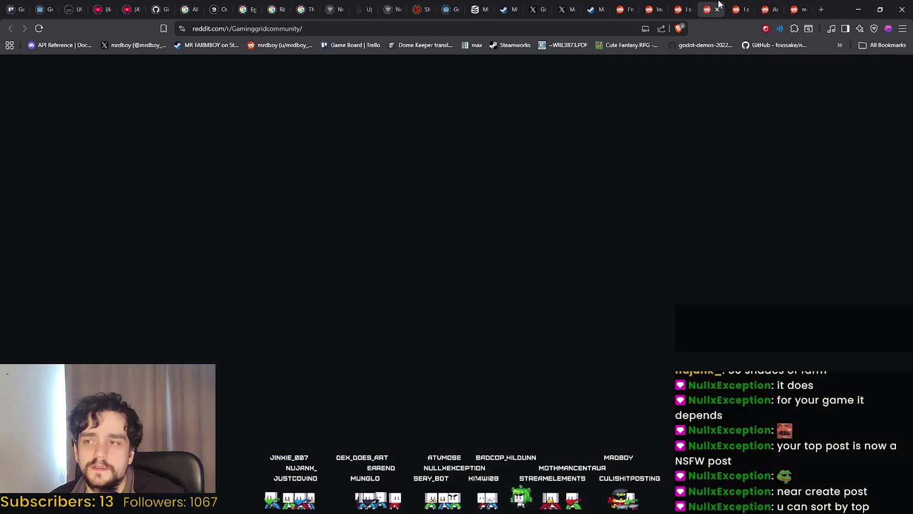
Step: Flip through the open post tabs and read through the r/Gaminggridcommunity page
{"action": "left_click", "coordinate": [746, 6]}
{"action": "left_click", "coordinate": [771, 7]}
{"action": "left_click", "coordinate": [743, 8]}
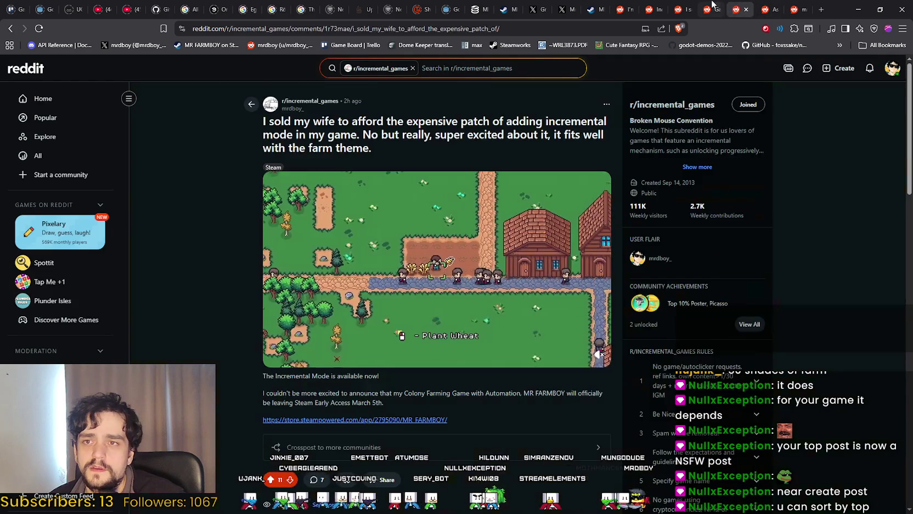
{"action": "left_click", "coordinate": [711, 5]}
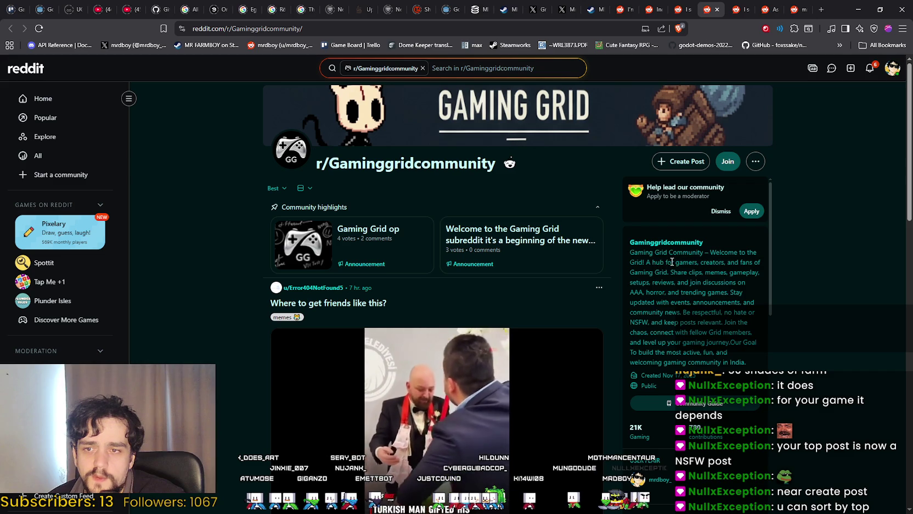
{"action": "scroll", "coordinate": [807, 367], "scroll_direction": "down", "scroll_amount": 3}
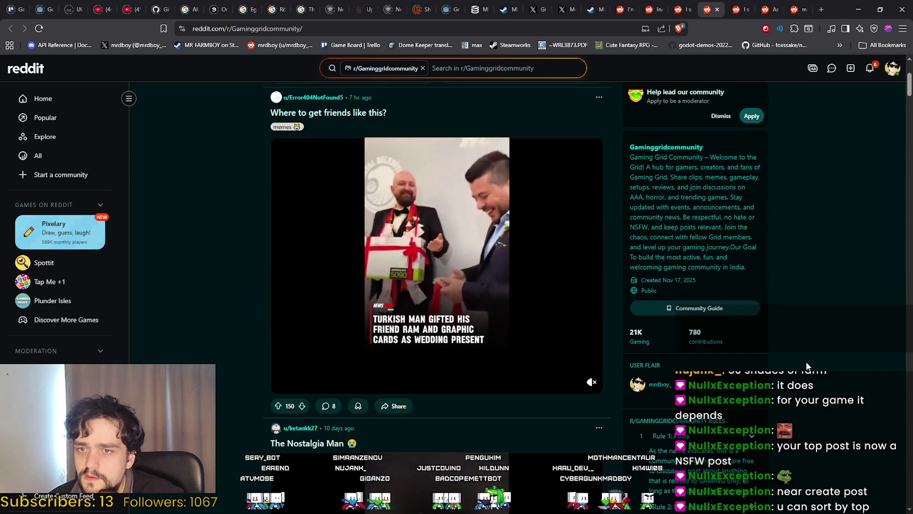
{"action": "scroll", "coordinate": [804, 360], "scroll_direction": "up", "scroll_amount": 3}
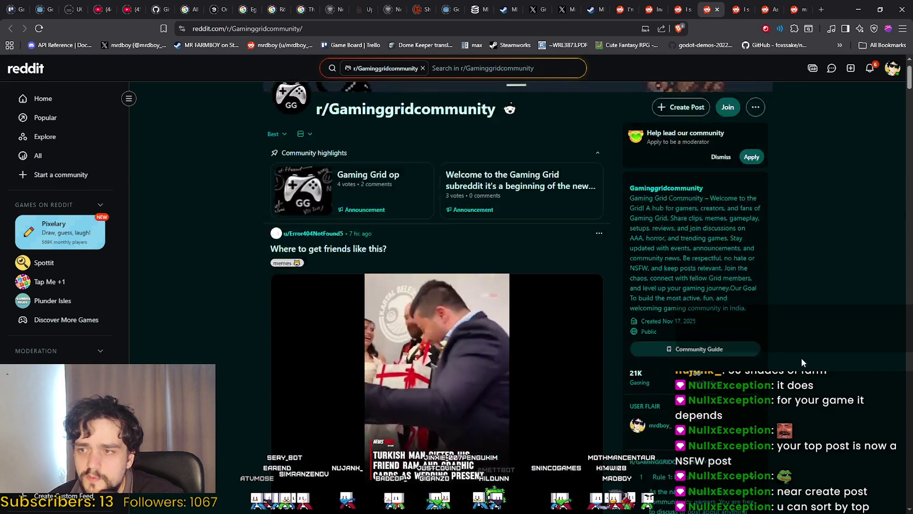
{"action": "scroll", "coordinate": [793, 358], "scroll_direction": "down", "scroll_amount": 5}
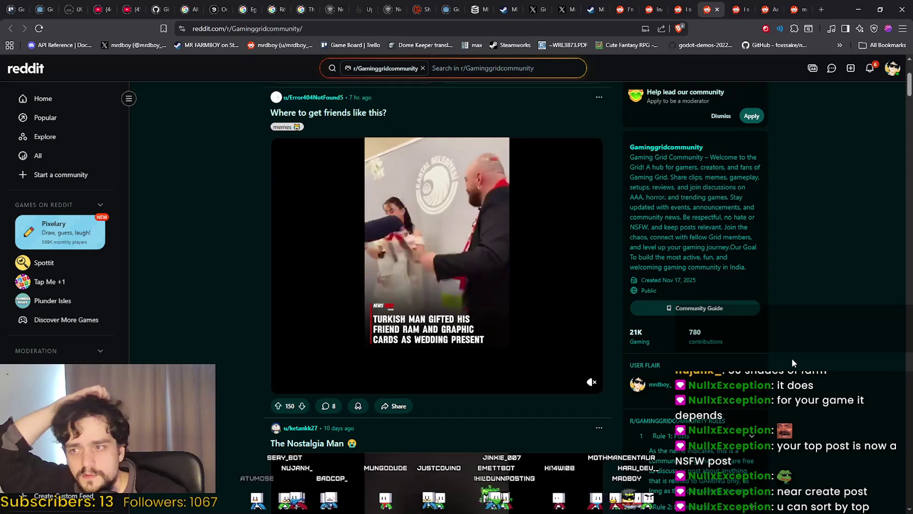
{"action": "scroll", "coordinate": [782, 347], "scroll_direction": "down", "scroll_amount": 4}
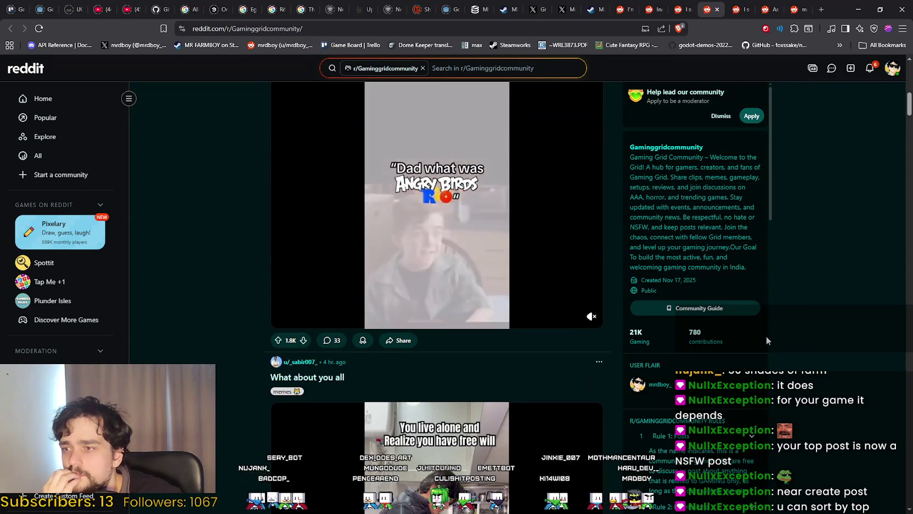
{"action": "scroll", "coordinate": [525, 343], "scroll_direction": "down", "scroll_amount": 15}
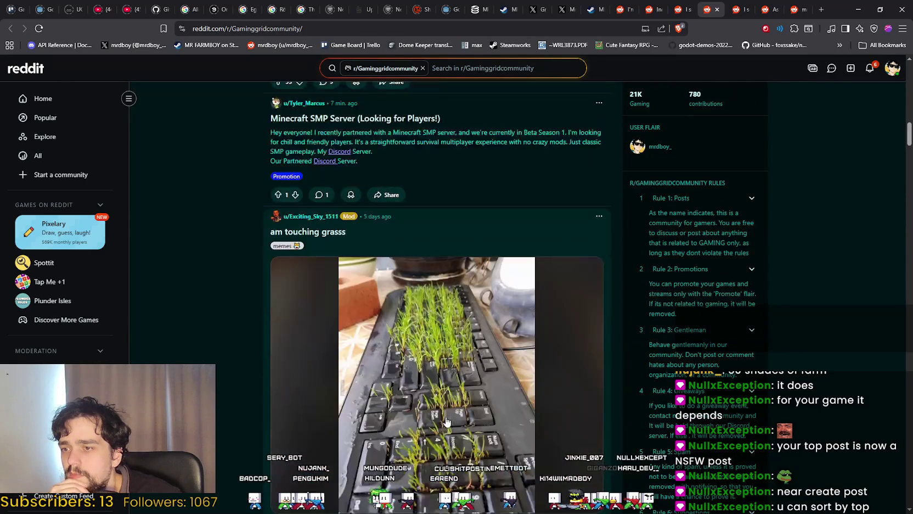
{"action": "scroll", "coordinate": [436, 412], "scroll_direction": "down", "scroll_amount": 20}
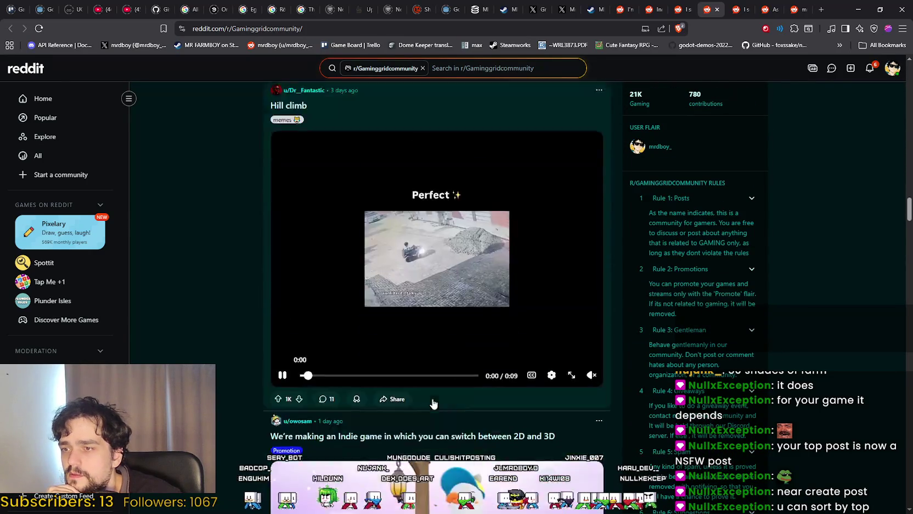
{"action": "scroll", "coordinate": [434, 395], "scroll_direction": "down", "scroll_amount": 10}
{"action": "scroll", "coordinate": [431, 362], "scroll_direction": "up", "scroll_amount": 14}
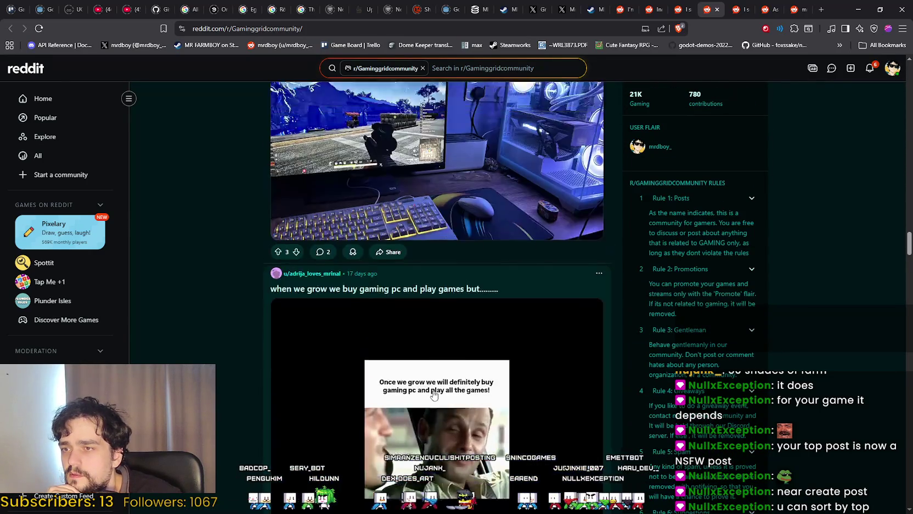
{"action": "scroll", "coordinate": [428, 337], "scroll_direction": "down", "scroll_amount": 10}
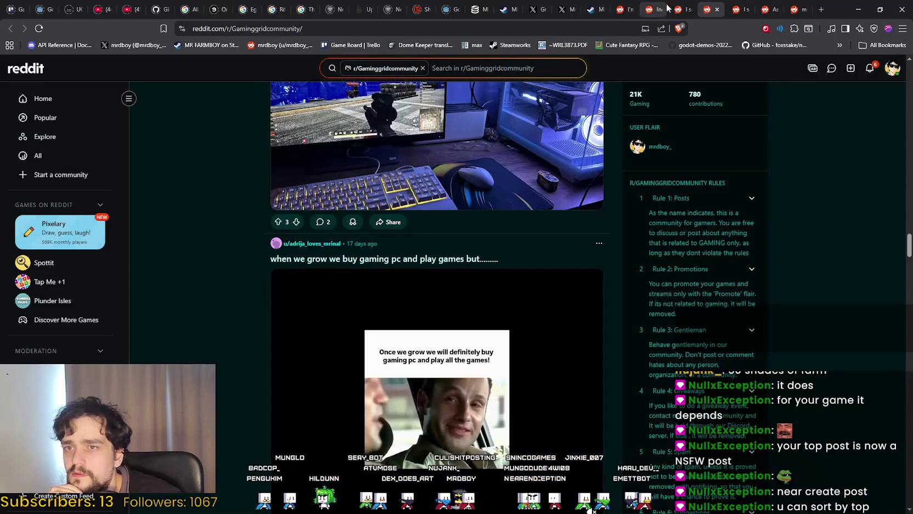
Step: Switch to the r/incremental_games post about MR FARMBOY's incremental-mode patch
{"action": "left_click", "coordinate": [717, 12]}
{"action": "scroll", "coordinate": [670, 193], "scroll_direction": "down", "scroll_amount": 2}
{"action": "scroll", "coordinate": [810, 357], "scroll_direction": "up", "scroll_amount": 2}
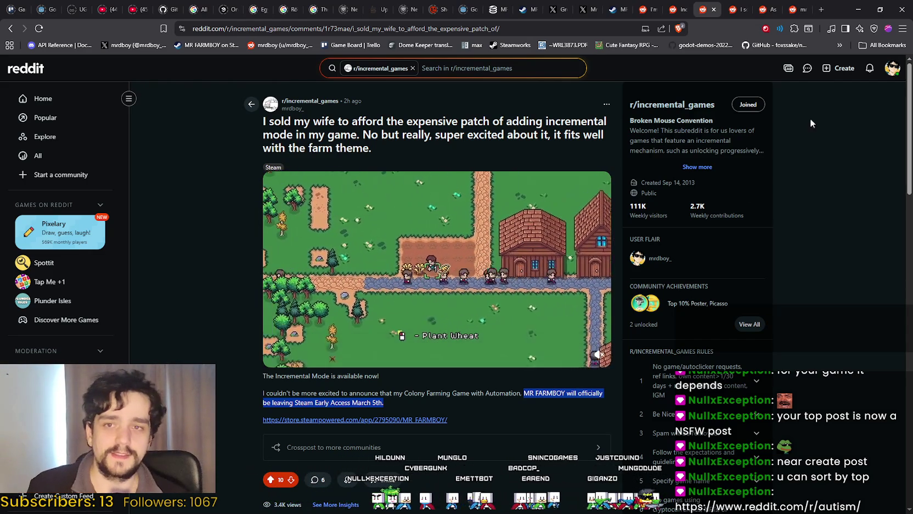
Step: From your profile, delete the removed r/confession post and reload the page
{"action": "left_click", "coordinate": [892, 68]}
{"action": "left_click", "coordinate": [833, 102]}
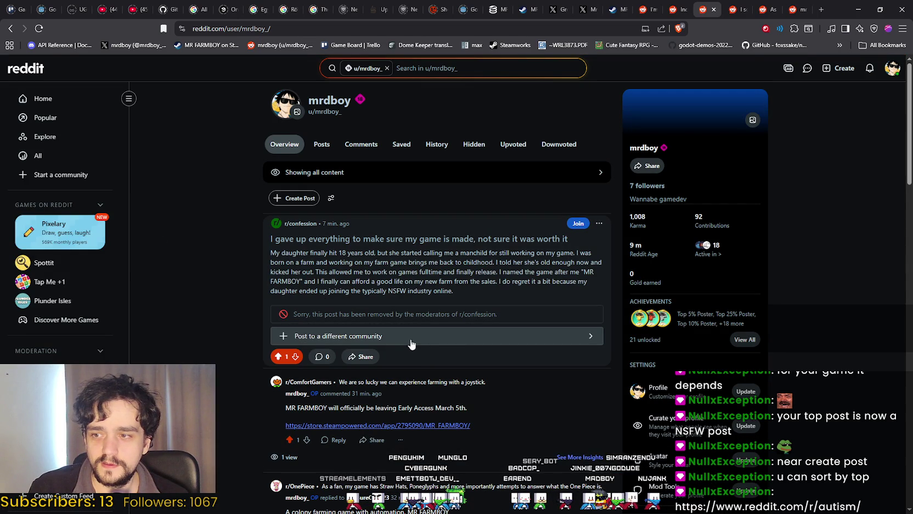
{"action": "left_click", "coordinate": [599, 224]}
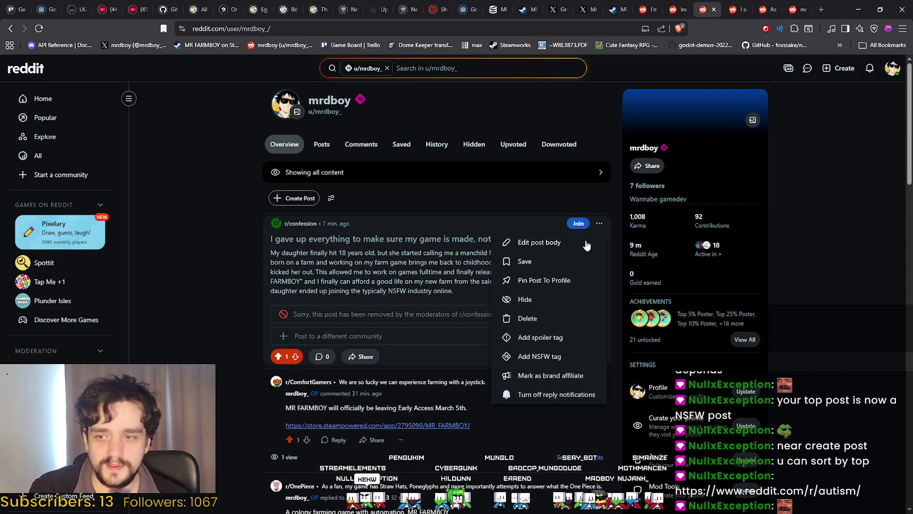
{"action": "left_click", "coordinate": [527, 320]}
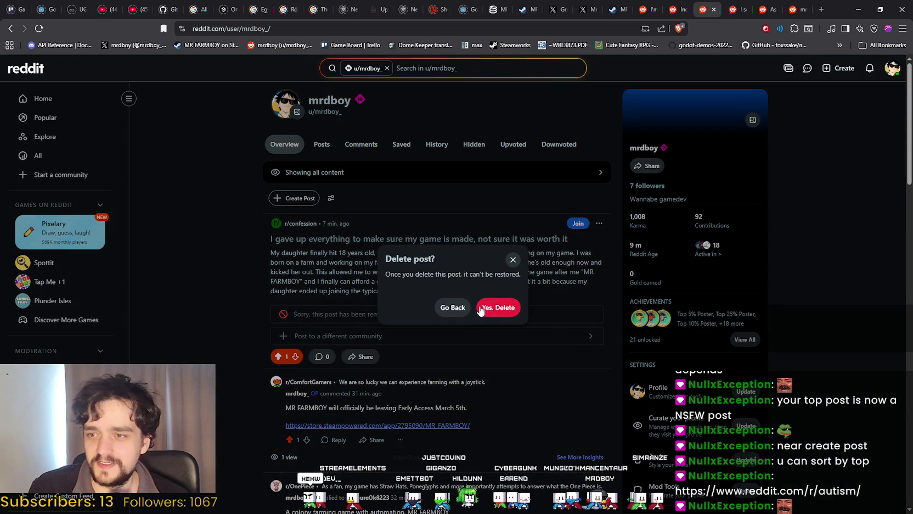
{"action": "left_click", "coordinate": [498, 307]}
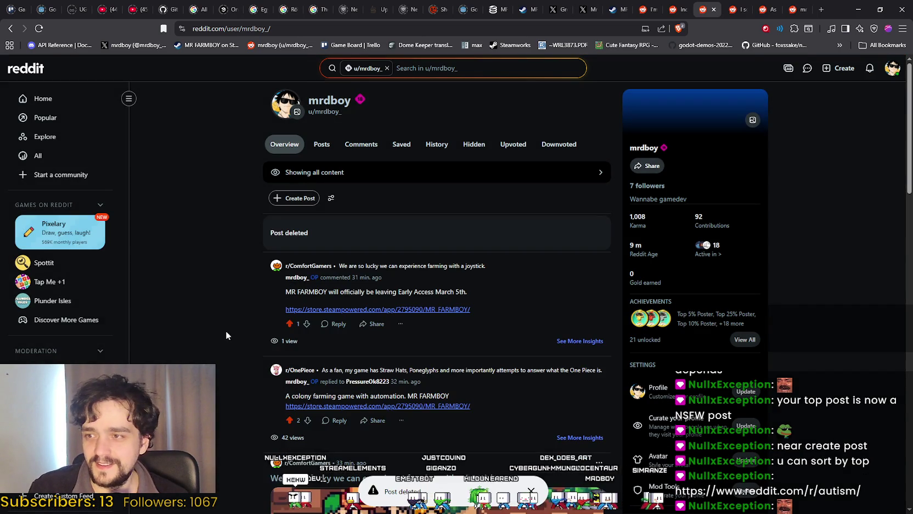
{"action": "right_click", "coordinate": [234, 269]}
{"action": "left_click", "coordinate": [245, 304]}
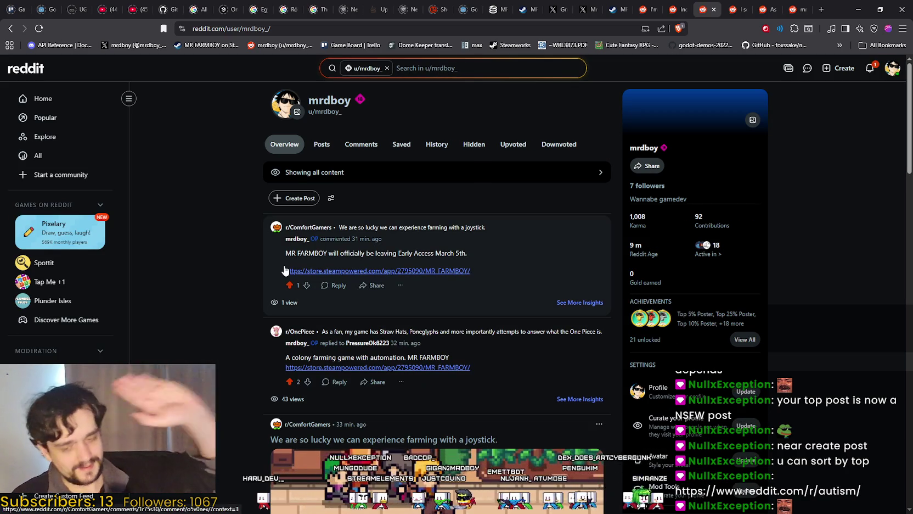
Step: Open notifications listing replies on the r/lewdgames, r/OnePiece, r/DestroyMyGame and r/godot posts
{"action": "scroll", "coordinate": [260, 265], "scroll_direction": "down", "scroll_amount": 4}
{"action": "scroll", "coordinate": [261, 261], "scroll_direction": "down", "scroll_amount": 15}
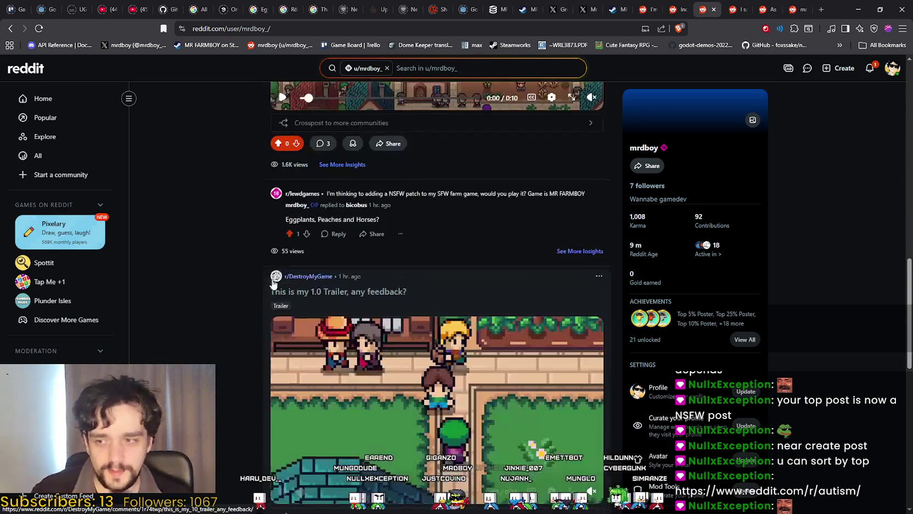
{"action": "scroll", "coordinate": [262, 294], "scroll_direction": "down", "scroll_amount": 6}
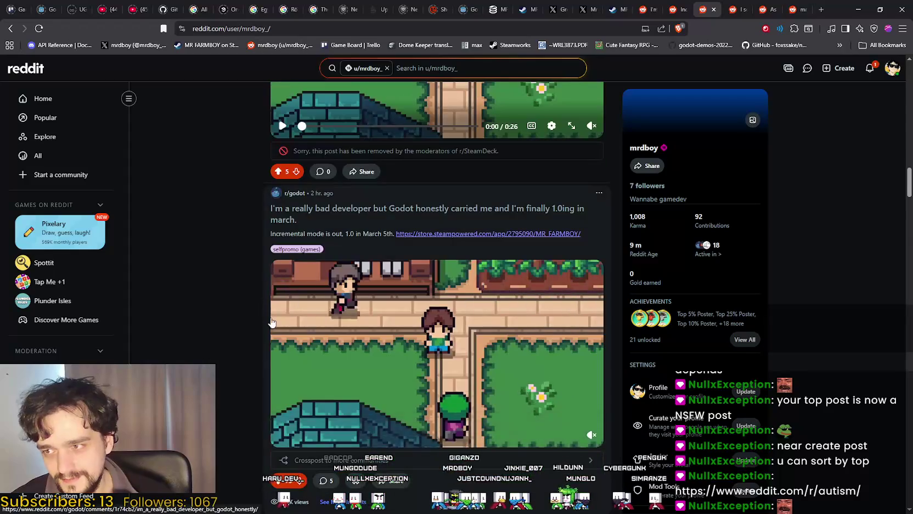
{"action": "scroll", "coordinate": [262, 297], "scroll_direction": "up", "scroll_amount": 3}
{"action": "scroll", "coordinate": [591, 427], "scroll_direction": "up", "scroll_amount": 15}
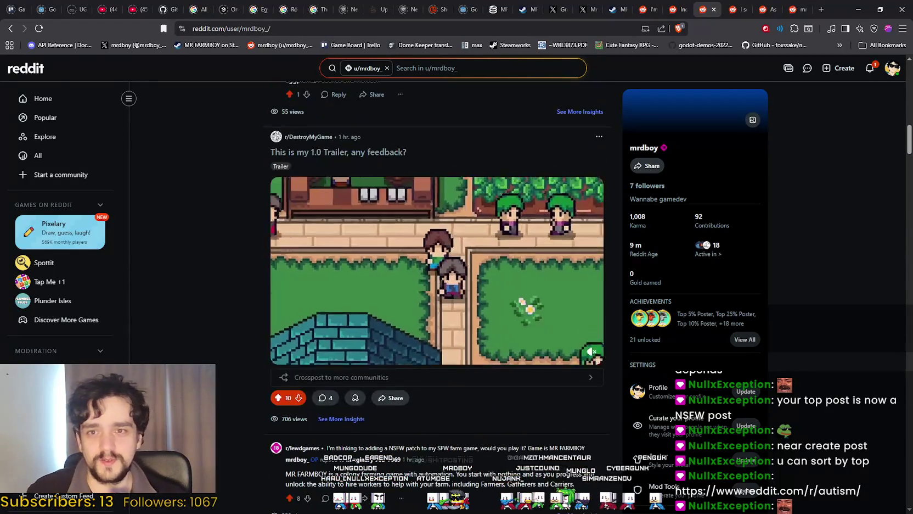
{"action": "left_click", "coordinate": [870, 69]}
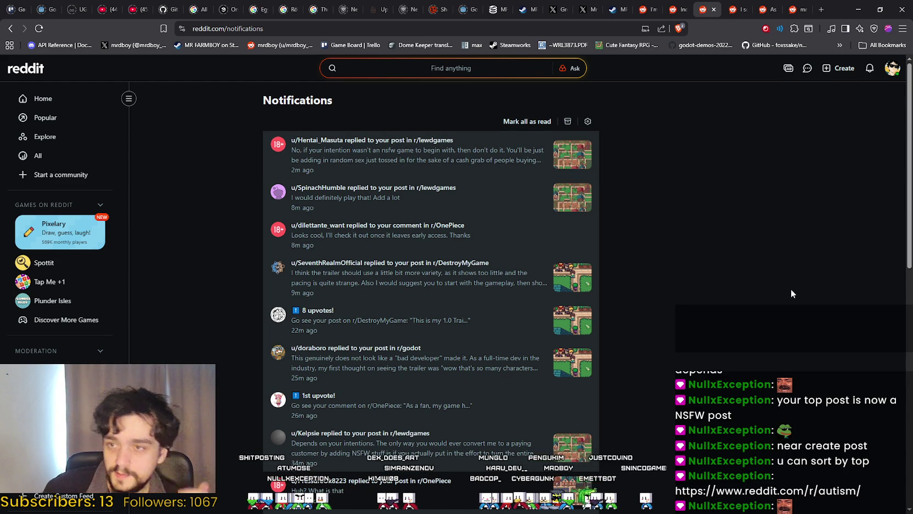
Step: Use the avatar menu to head back to your profile overview
{"action": "scroll", "coordinate": [777, 162], "scroll_direction": "down", "scroll_amount": 1}
{"action": "left_click", "coordinate": [889, 74]}
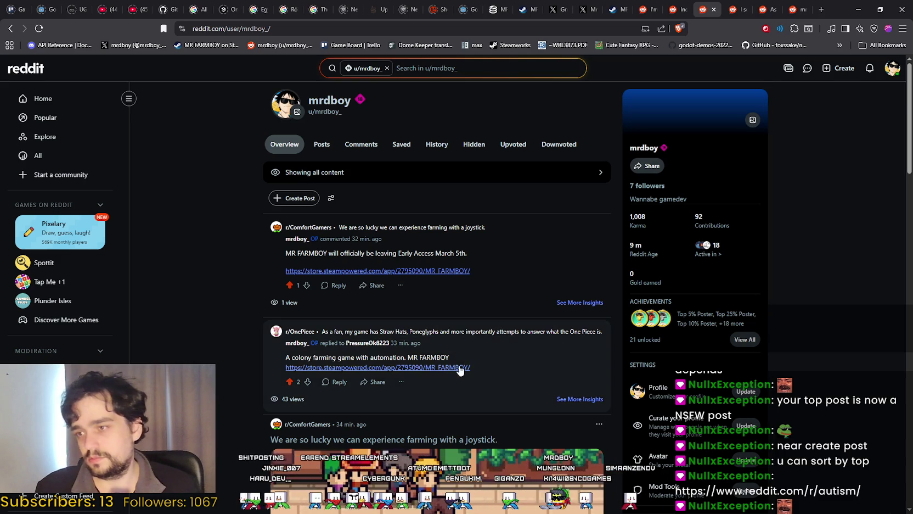
Step: Scroll the profile feed to locate the r/ComfortGamers joystick-farming post
{"action": "scroll", "coordinate": [385, 407], "scroll_direction": "down", "scroll_amount": 7}
{"action": "scroll", "coordinate": [386, 407], "scroll_direction": "down", "scroll_amount": 3}
{"action": "scroll", "coordinate": [412, 395], "scroll_direction": "up", "scroll_amount": 2}
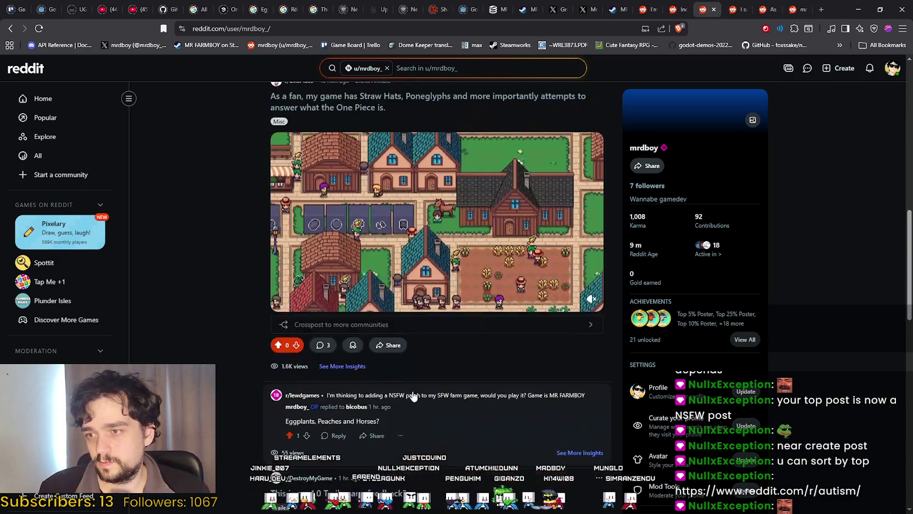
{"action": "scroll", "coordinate": [413, 384], "scroll_direction": "up", "scroll_amount": 8}
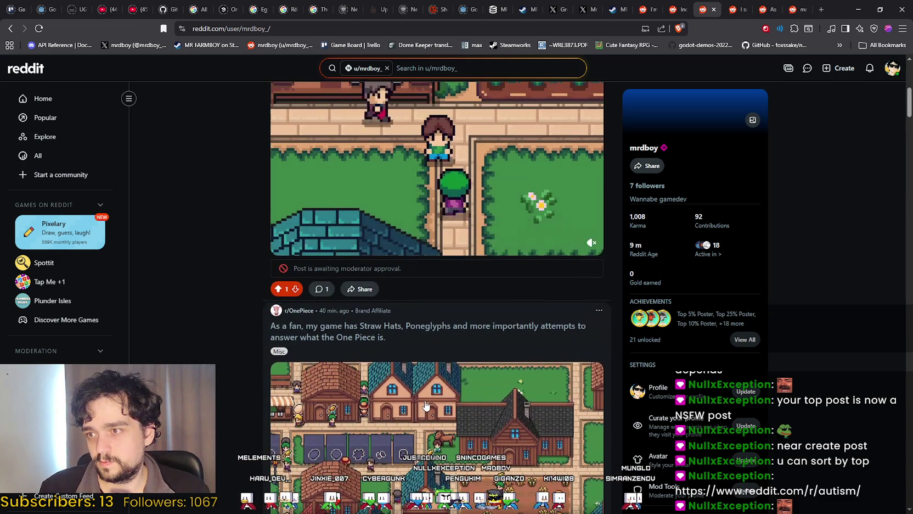
{"action": "scroll", "coordinate": [417, 302], "scroll_direction": "down", "scroll_amount": 5}
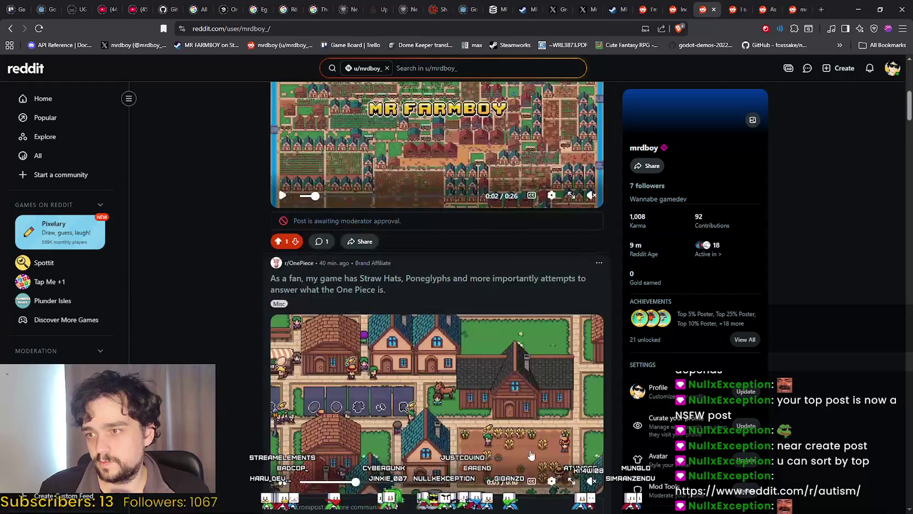
{"action": "scroll", "coordinate": [485, 324], "scroll_direction": "up", "scroll_amount": 4}
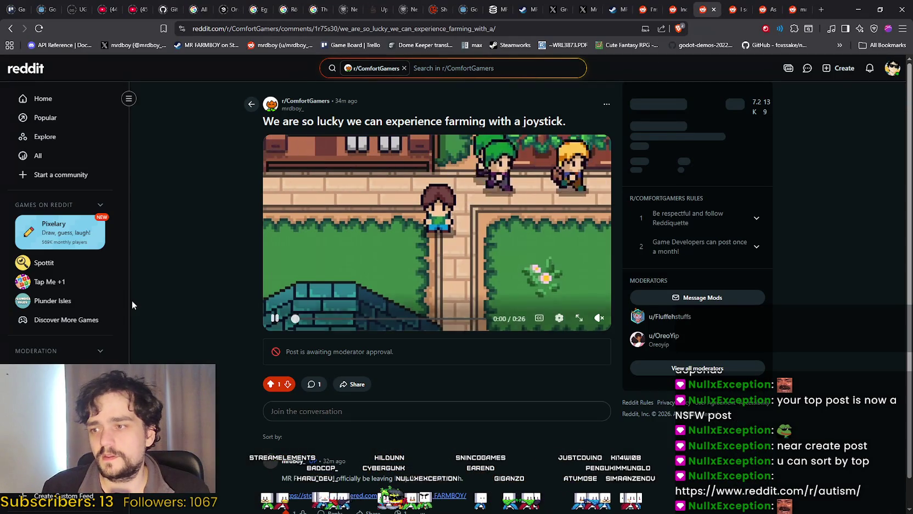
{"action": "triple_click", "coordinate": [349, 323]}
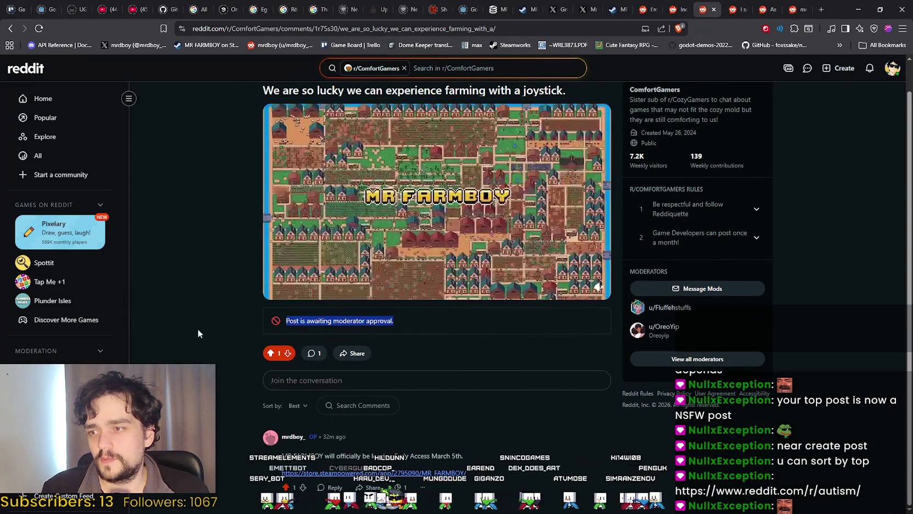
{"action": "left_click", "coordinate": [196, 336]}
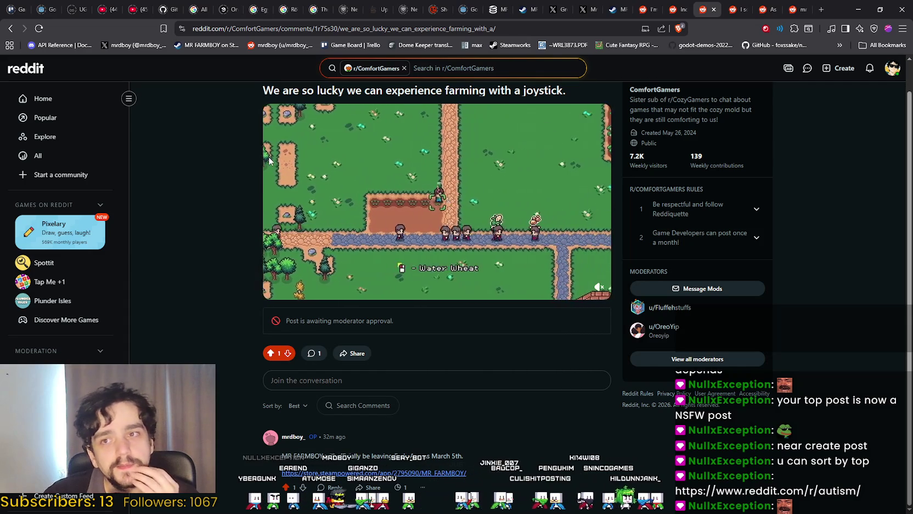
{"action": "left_click", "coordinate": [674, 5]}
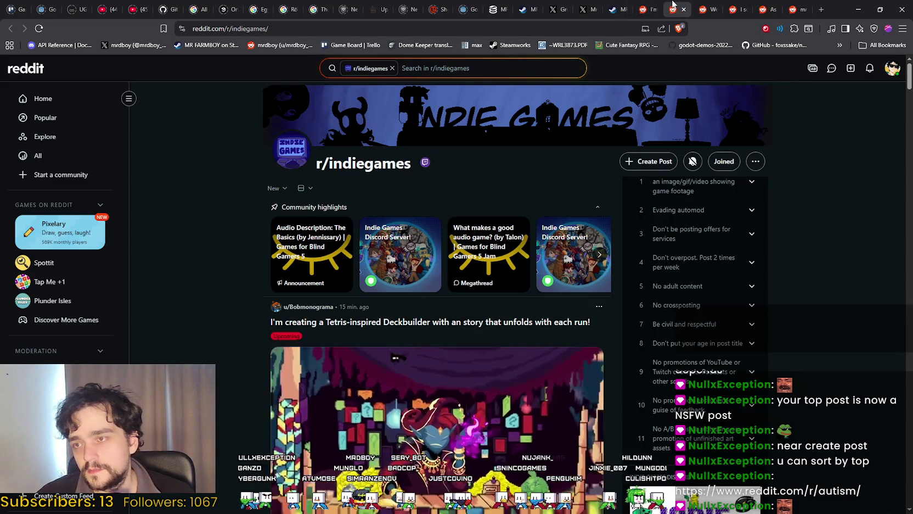
Step: Browse the r/indiegames tab, then switch to the ComfortGamers joystick post tab
{"action": "scroll", "coordinate": [430, 409], "scroll_direction": "down", "scroll_amount": 3}
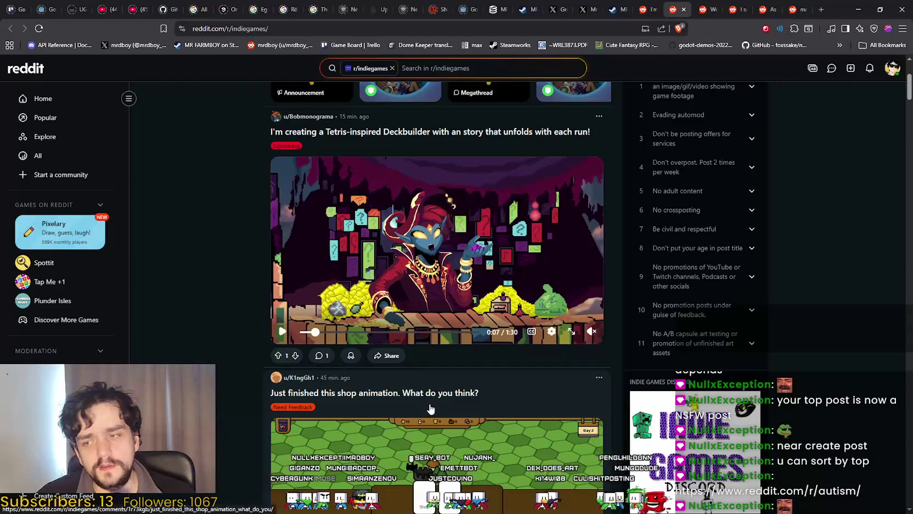
{"action": "scroll", "coordinate": [431, 409], "scroll_direction": "up", "scroll_amount": 1}
{"action": "scroll", "coordinate": [434, 406], "scroll_direction": "down", "scroll_amount": 5}
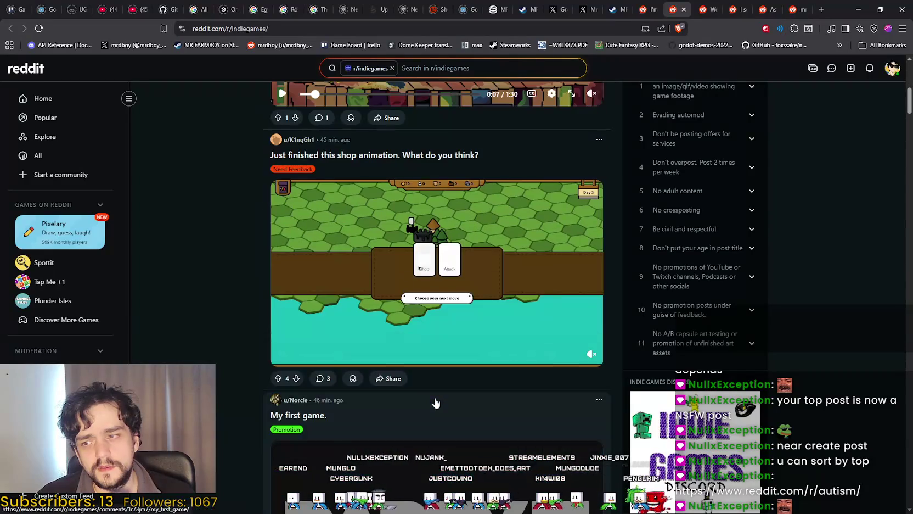
{"action": "scroll", "coordinate": [442, 404], "scroll_direction": "up", "scroll_amount": 7}
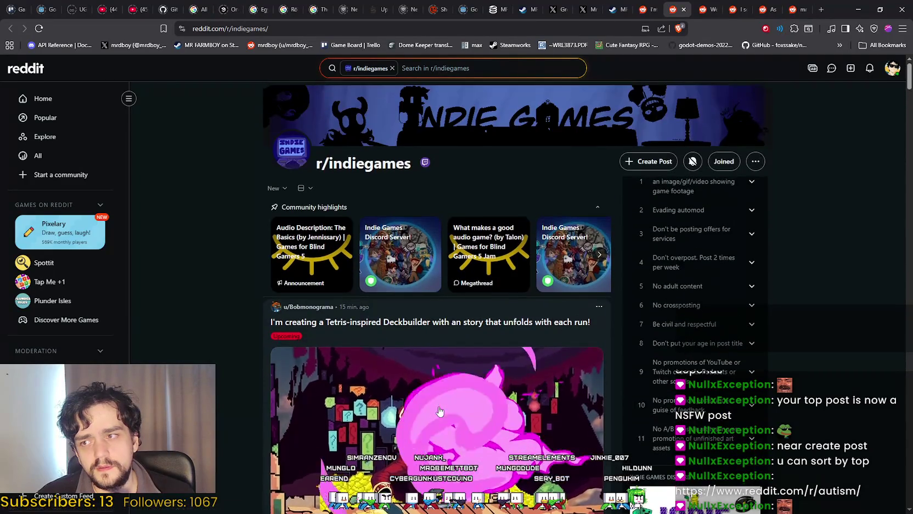
{"action": "scroll", "coordinate": [440, 409], "scroll_direction": "down", "scroll_amount": 3}
{"action": "scroll", "coordinate": [436, 408], "scroll_direction": "down", "scroll_amount": 12}
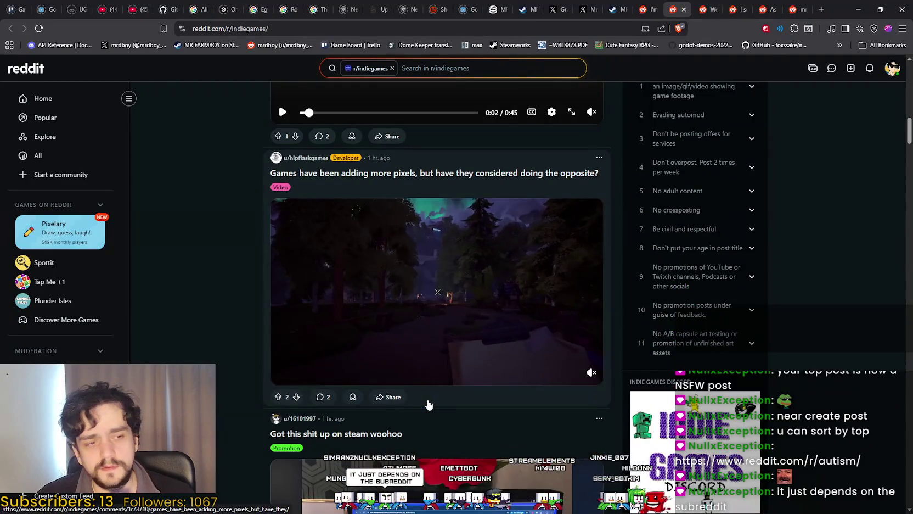
{"action": "scroll", "coordinate": [431, 405], "scroll_direction": "down", "scroll_amount": 12}
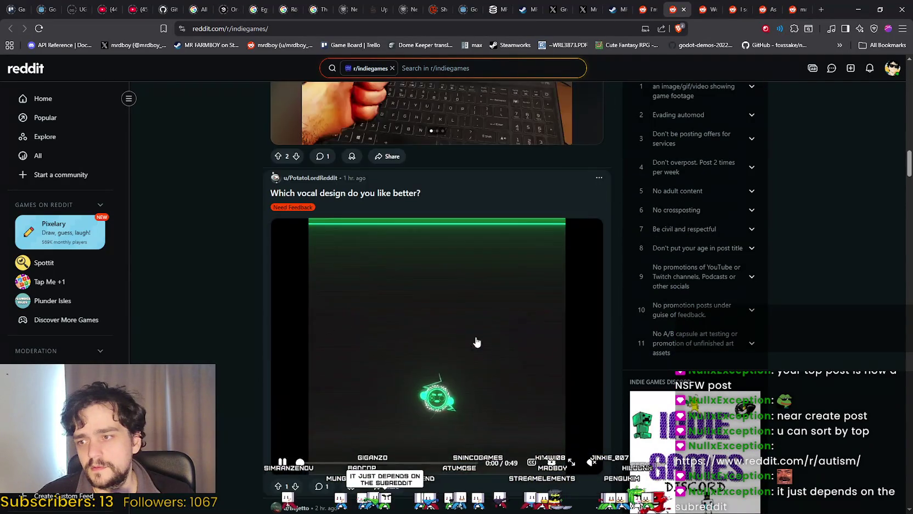
{"action": "left_click", "coordinate": [700, 5]}
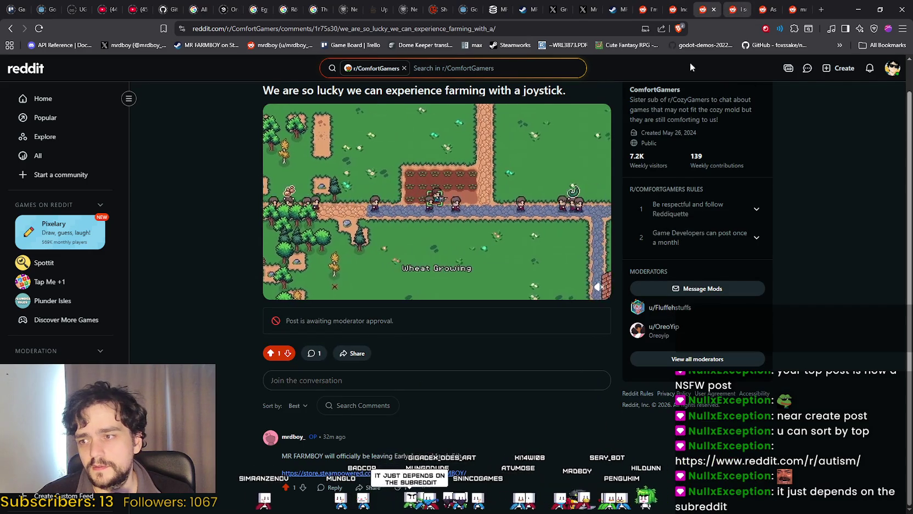
Step: Close the ComfortGamers, r/incremental_games and r/OnePiece tabs
{"action": "left_click", "coordinate": [714, 9]}
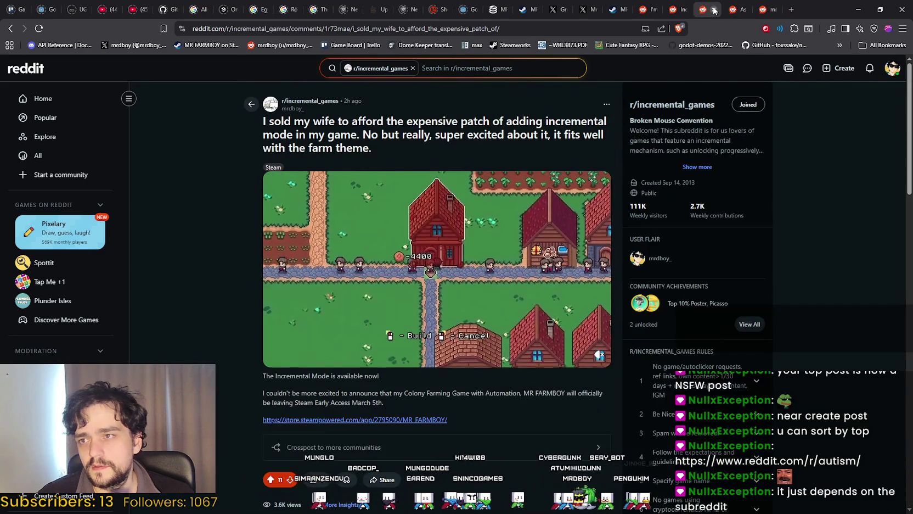
{"action": "left_click", "coordinate": [714, 10]}
{"action": "left_click", "coordinate": [714, 10]}
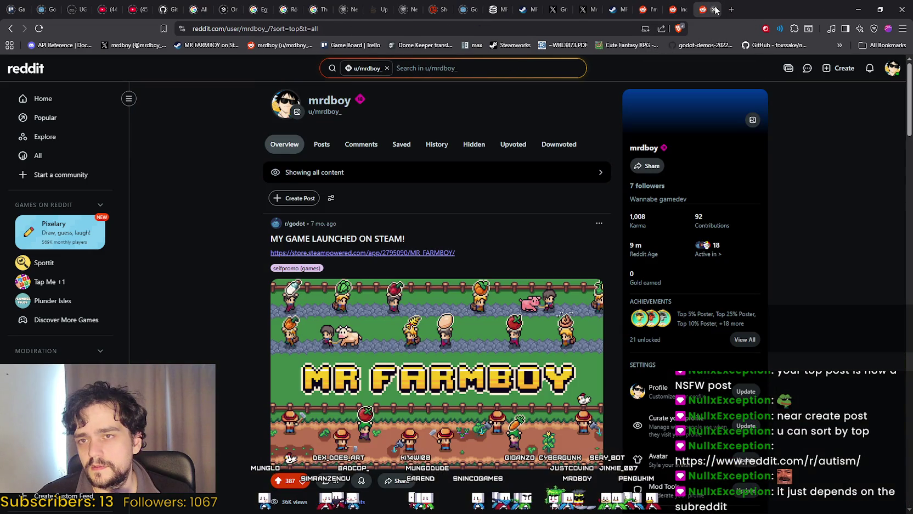
{"action": "scroll", "coordinate": [644, 407], "scroll_direction": "down", "scroll_amount": 4}
{"action": "scroll", "coordinate": [203, 324], "scroll_direction": "down", "scroll_amount": 3}
{"action": "scroll", "coordinate": [222, 284], "scroll_direction": "up", "scroll_amount": 3}
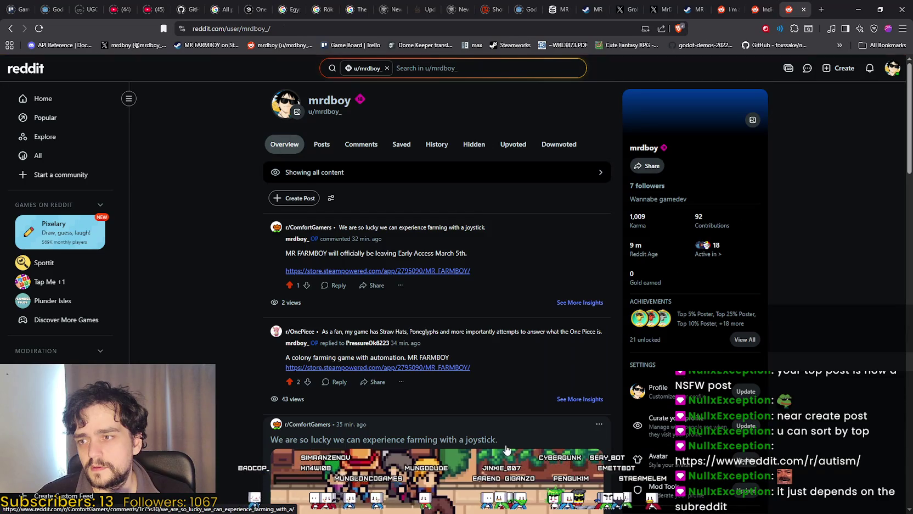
{"action": "scroll", "coordinate": [501, 434], "scroll_direction": "down", "scroll_amount": 8}
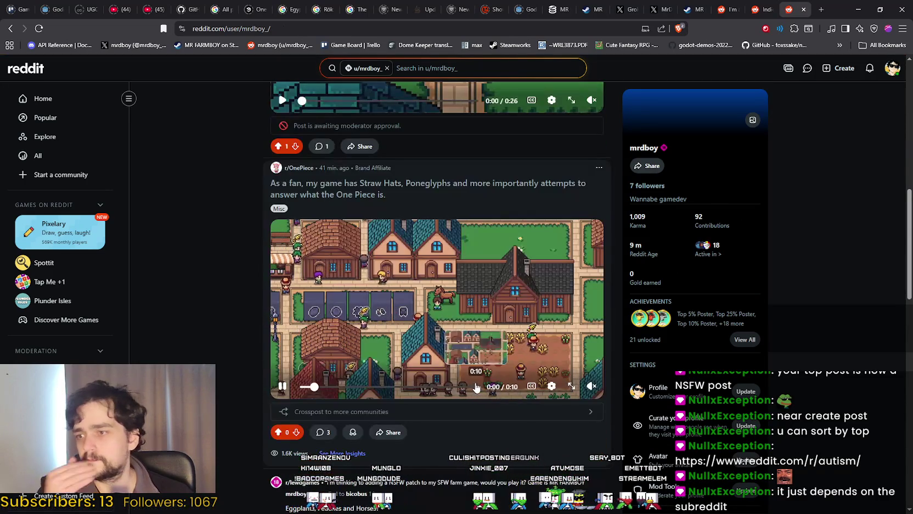
{"action": "scroll", "coordinate": [470, 386], "scroll_direction": "down", "scroll_amount": 10}
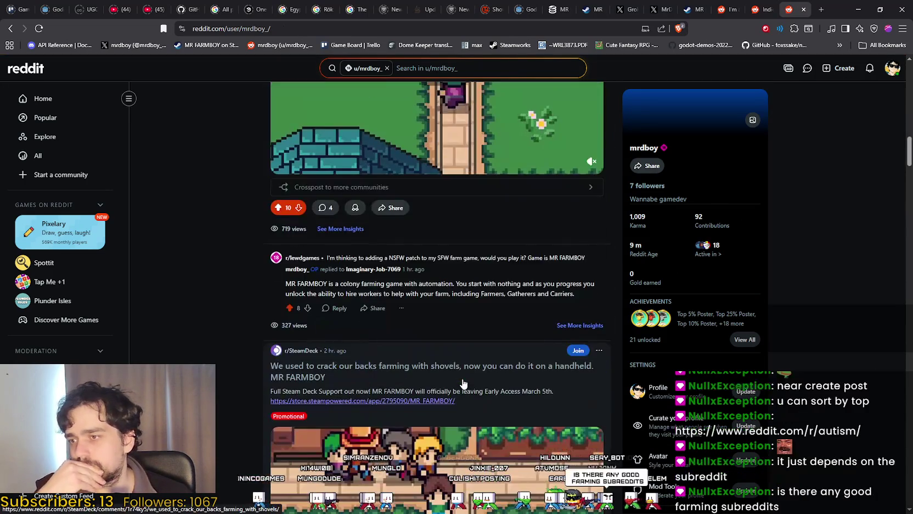
{"action": "scroll", "coordinate": [460, 386], "scroll_direction": "down", "scroll_amount": 3}
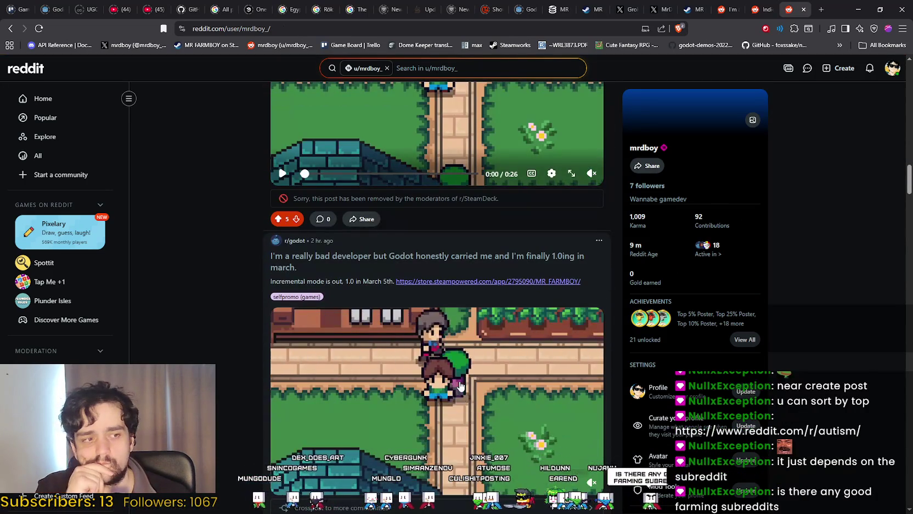
{"action": "scroll", "coordinate": [460, 386], "scroll_direction": "down", "scroll_amount": 3}
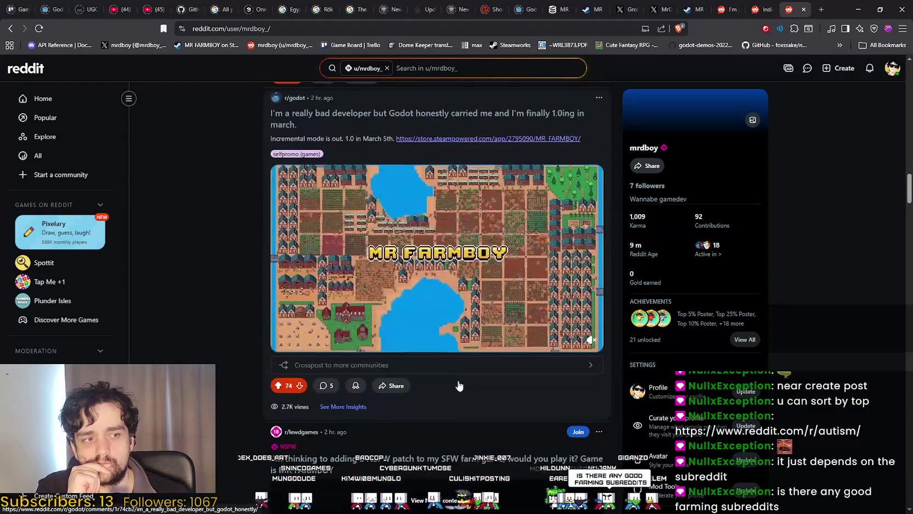
{"action": "scroll", "coordinate": [459, 386], "scroll_direction": "down", "scroll_amount": 3}
{"action": "scroll", "coordinate": [437, 373], "scroll_direction": "down", "scroll_amount": 4}
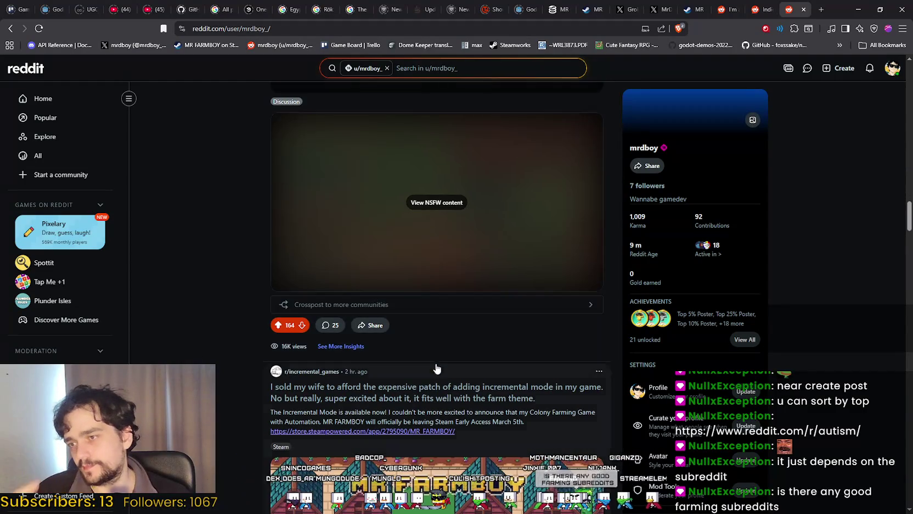
{"action": "scroll", "coordinate": [205, 346], "scroll_direction": "down", "scroll_amount": 8}
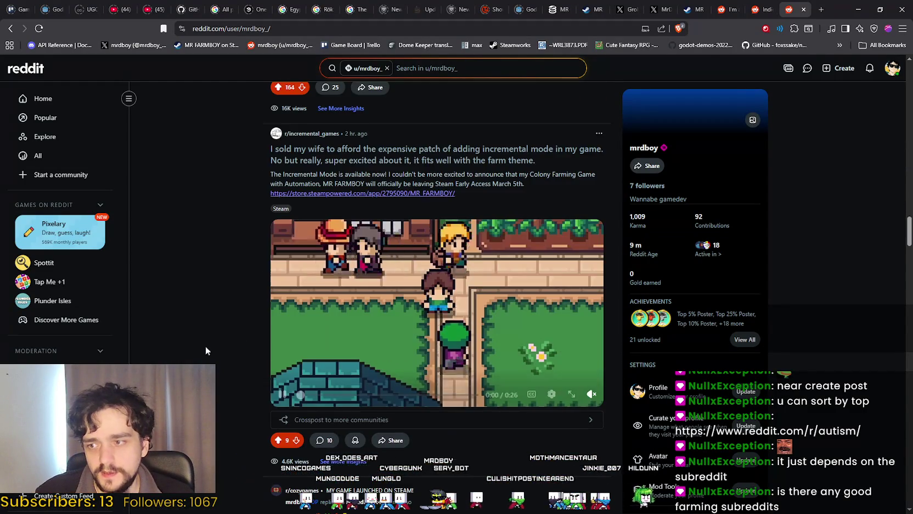
{"action": "scroll", "coordinate": [438, 296], "scroll_direction": "down", "scroll_amount": 3}
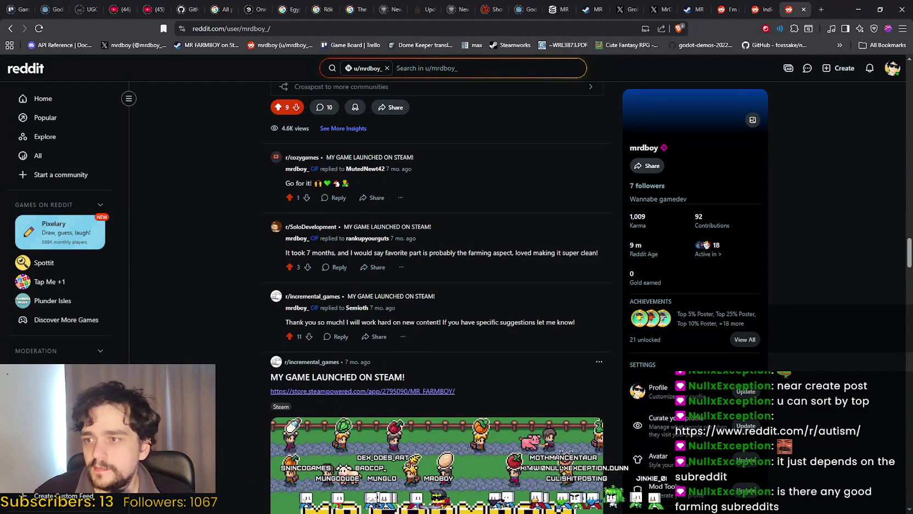
{"action": "scroll", "coordinate": [53, 355], "scroll_direction": "up", "scroll_amount": 8}
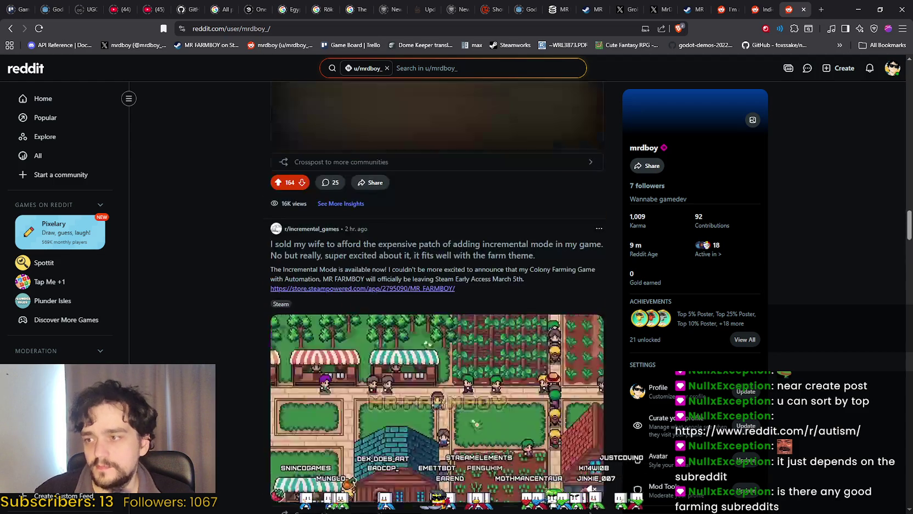
{"action": "scroll", "coordinate": [54, 356], "scroll_direction": "down", "scroll_amount": 5}
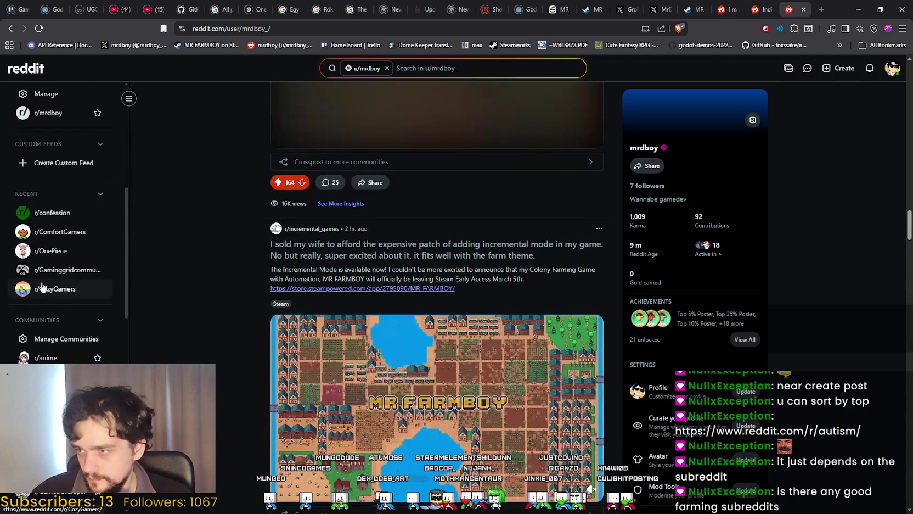
Step: Open r/CozyGamers and r/cozygames in background tabs, then switch to r/CozyGamers
{"action": "right_click", "coordinate": [48, 296]}
{"action": "left_click", "coordinate": [91, 305]}
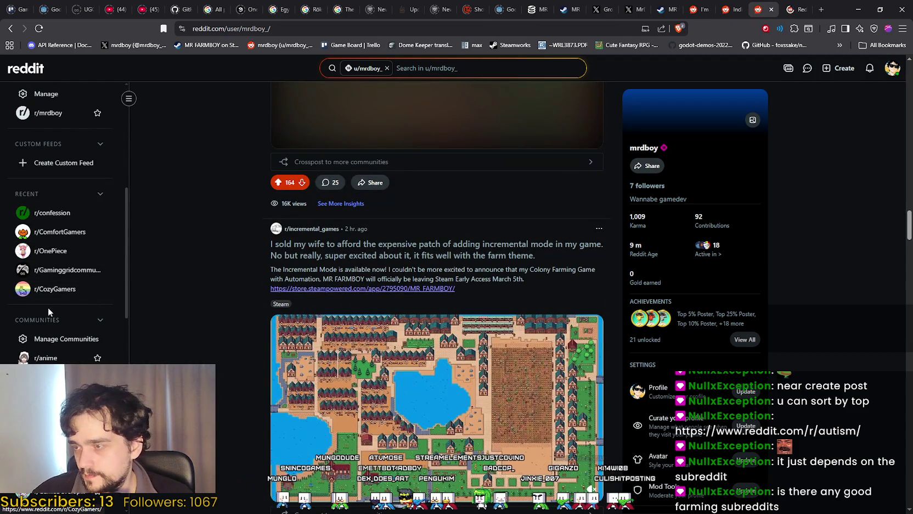
{"action": "scroll", "coordinate": [61, 247], "scroll_direction": "down", "scroll_amount": 3}
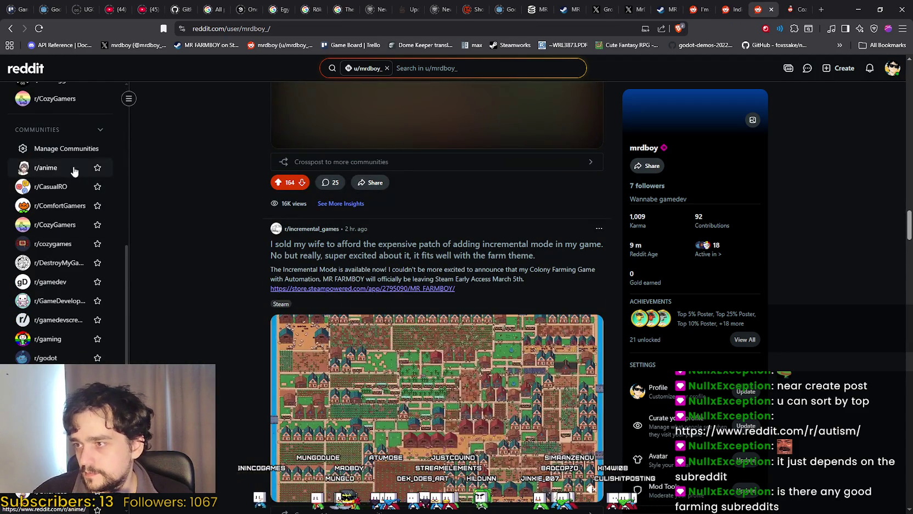
{"action": "right_click", "coordinate": [60, 254]}
{"action": "left_click", "coordinate": [71, 251]}
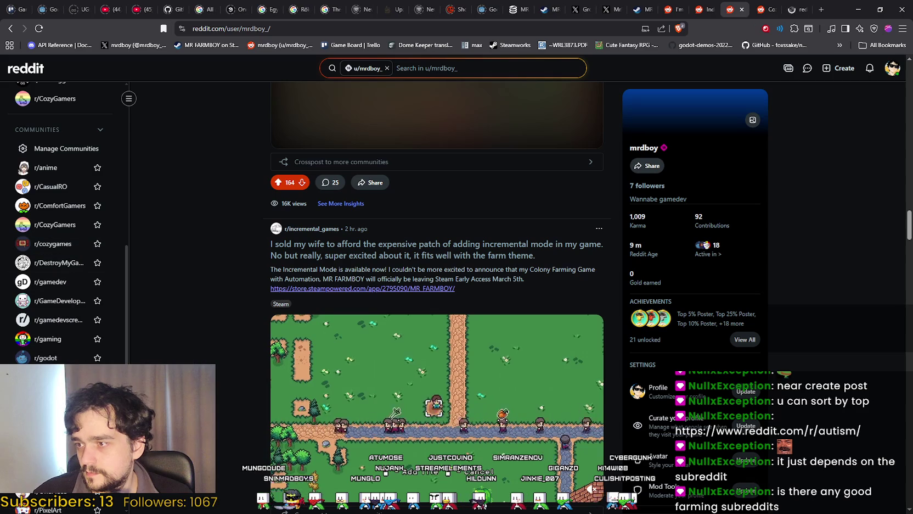
{"action": "scroll", "coordinate": [55, 247], "scroll_direction": "down", "scroll_amount": 2}
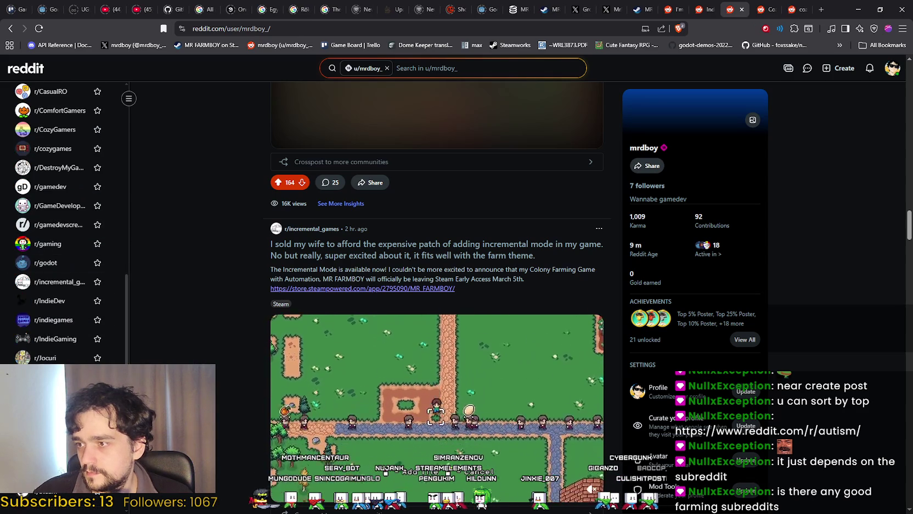
{"action": "scroll", "coordinate": [44, 301], "scroll_direction": "down", "scroll_amount": 2}
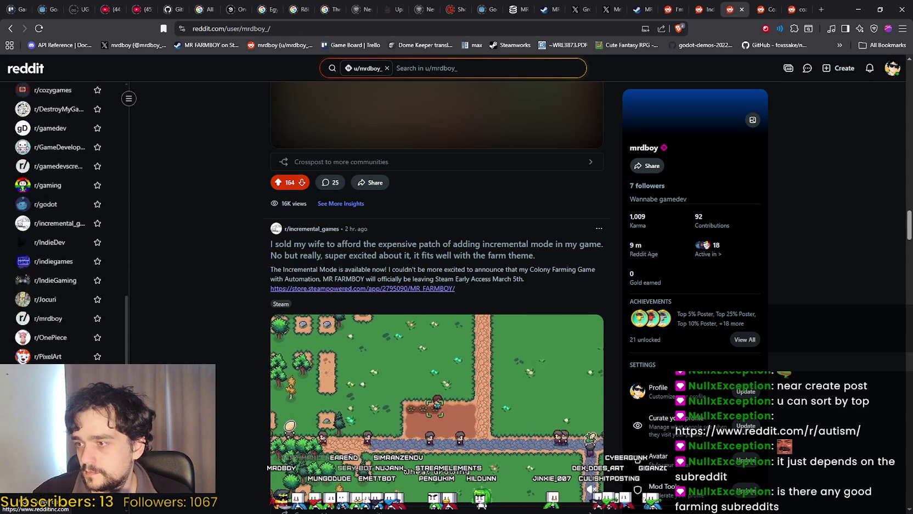
{"action": "left_click", "coordinate": [763, 9]}
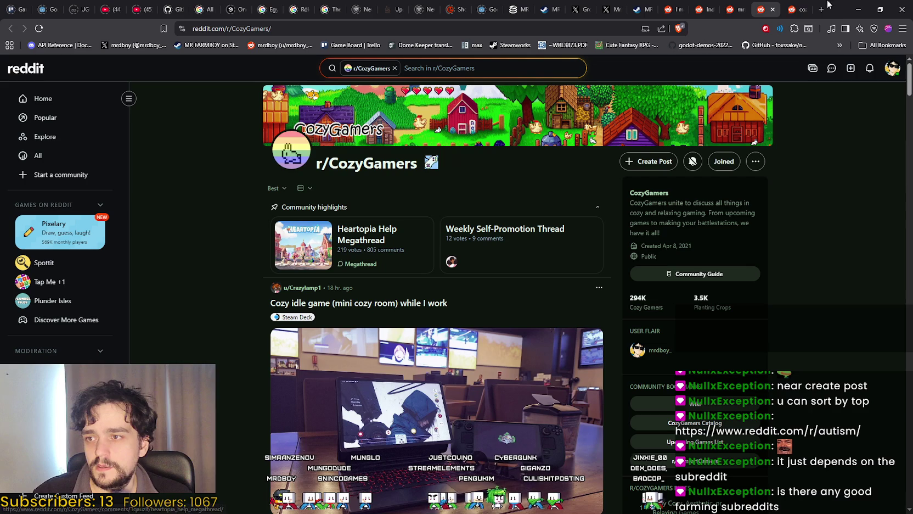
{"action": "left_click", "coordinate": [805, 8]}
{"action": "left_click", "coordinate": [779, 7]}
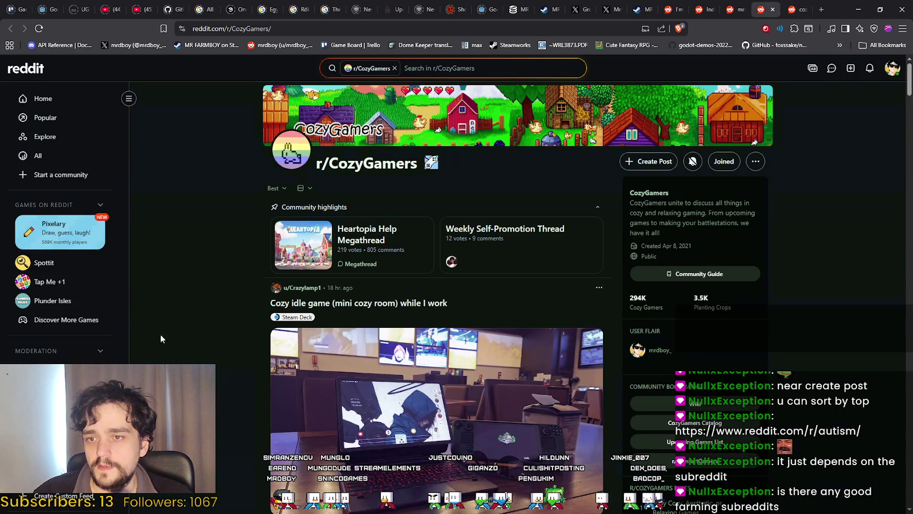
{"action": "scroll", "coordinate": [574, 240], "scroll_direction": "down", "scroll_amount": 3}
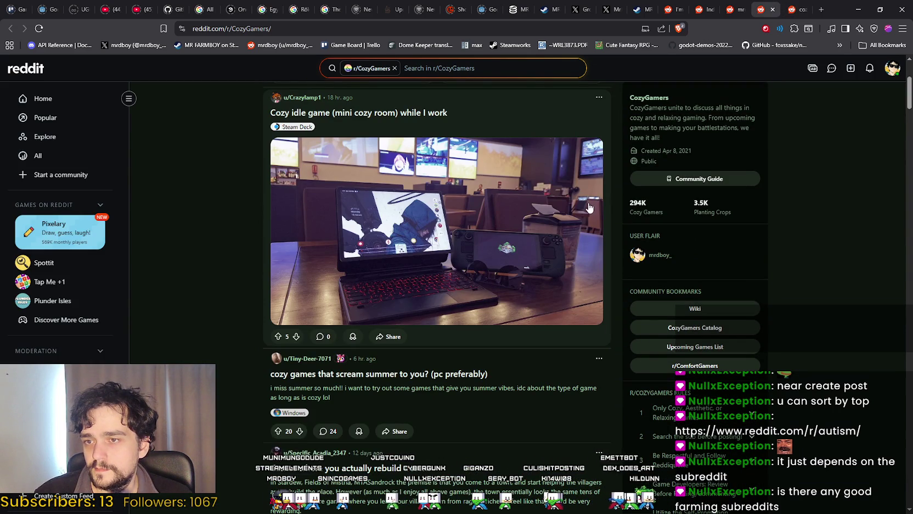
{"action": "scroll", "coordinate": [474, 199], "scroll_direction": "up", "scroll_amount": 1}
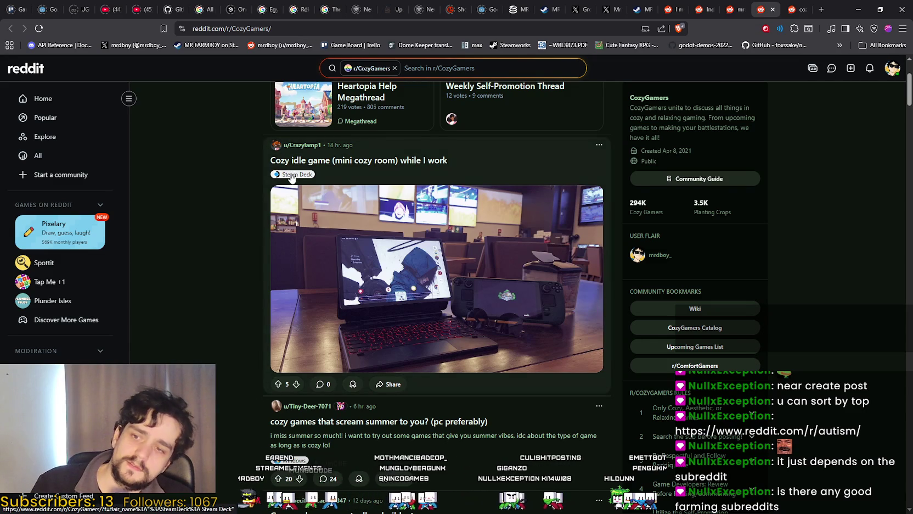
{"action": "scroll", "coordinate": [298, 396], "scroll_direction": "down", "scroll_amount": 5}
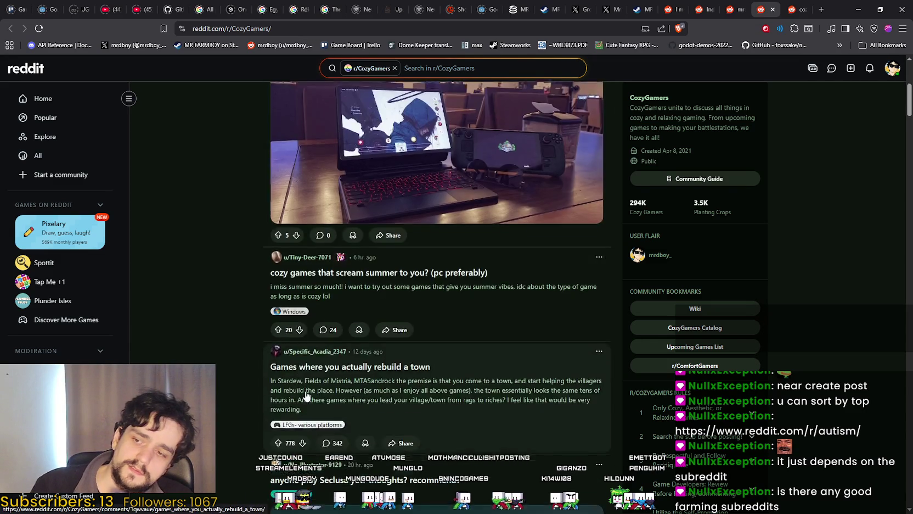
{"action": "scroll", "coordinate": [300, 409], "scroll_direction": "down", "scroll_amount": 3}
{"action": "scroll", "coordinate": [299, 406], "scroll_direction": "down", "scroll_amount": 3}
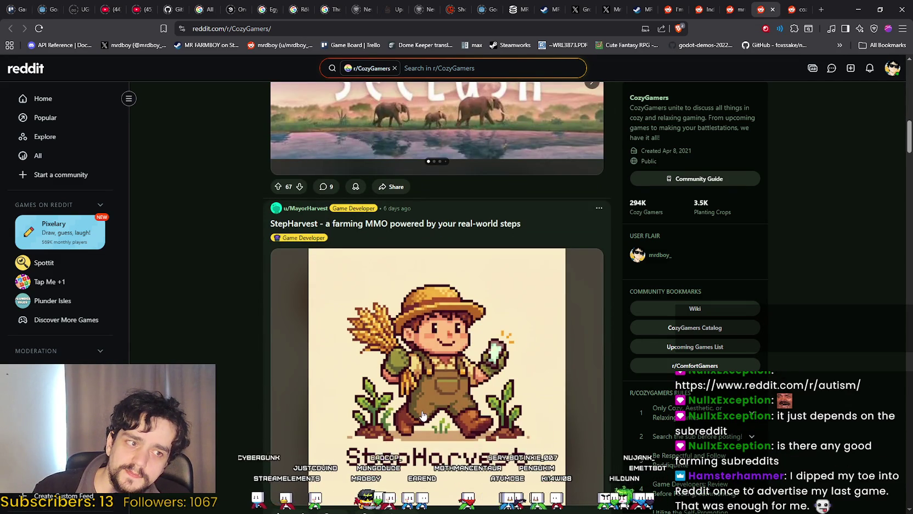
{"action": "scroll", "coordinate": [422, 414], "scroll_direction": "down", "scroll_amount": 2}
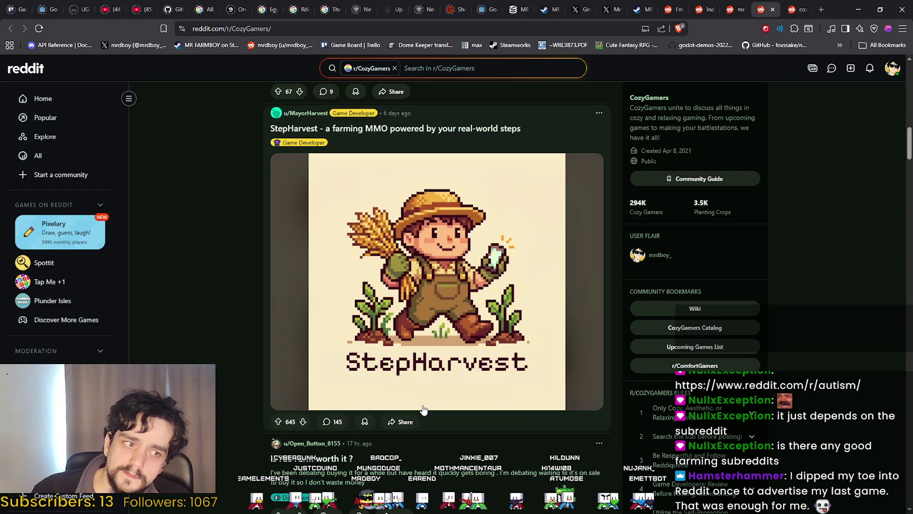
{"action": "scroll", "coordinate": [423, 409], "scroll_direction": "down", "scroll_amount": 2}
{"action": "scroll", "coordinate": [423, 409], "scroll_direction": "down", "scroll_amount": 3}
{"action": "scroll", "coordinate": [423, 409], "scroll_direction": "up", "scroll_amount": 4}
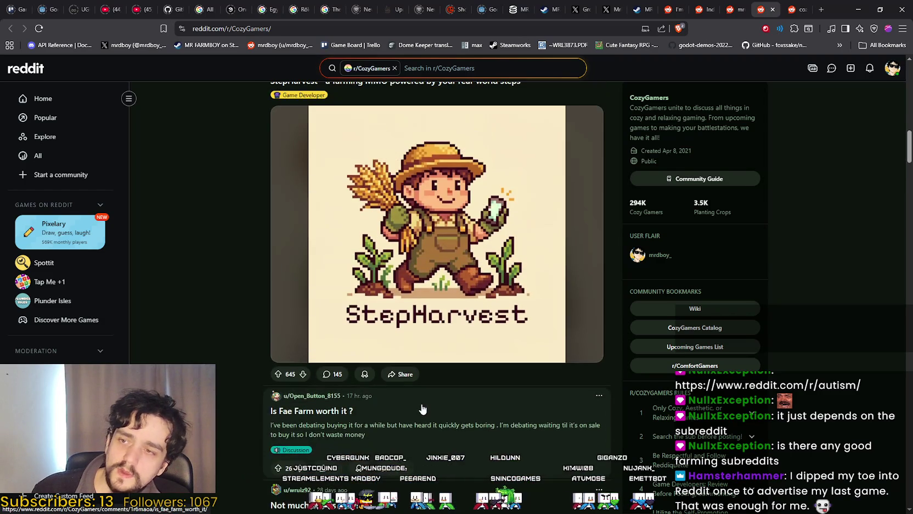
{"action": "scroll", "coordinate": [498, 349], "scroll_direction": "up", "scroll_amount": 1}
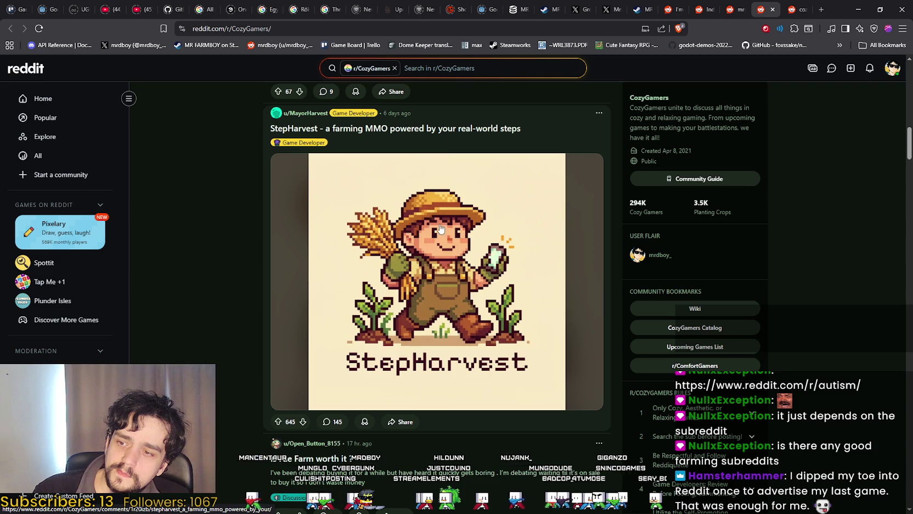
{"action": "right_click", "coordinate": [507, 122]}
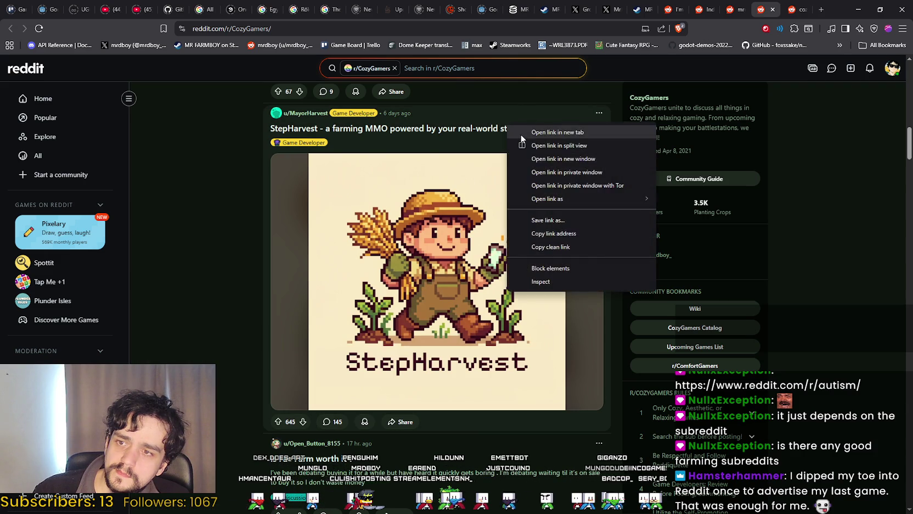
Step: Open the StepHarvest post in a new tab and read through the post and its comments
{"action": "left_click", "coordinate": [520, 132]}
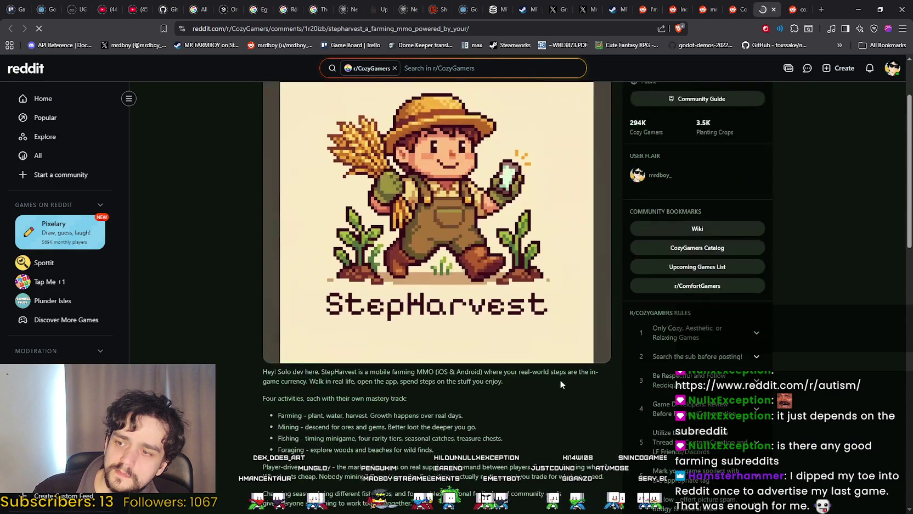
{"action": "scroll", "coordinate": [560, 380], "scroll_direction": "down", "scroll_amount": 4}
{"action": "mouse_move", "coordinate": [259, 190]}
{"action": "left_mouse_down"}
{"action": "mouse_move", "coordinate": [329, 348]}
{"action": "mouse_move", "coordinate": [369, 397]}
{"action": "left_mouse_up"}
{"action": "scroll", "coordinate": [386, 364], "scroll_direction": "down", "scroll_amount": 3}
{"action": "left_click", "coordinate": [224, 334]}
{"action": "scroll", "coordinate": [226, 336], "scroll_direction": "down", "scroll_amount": 3}
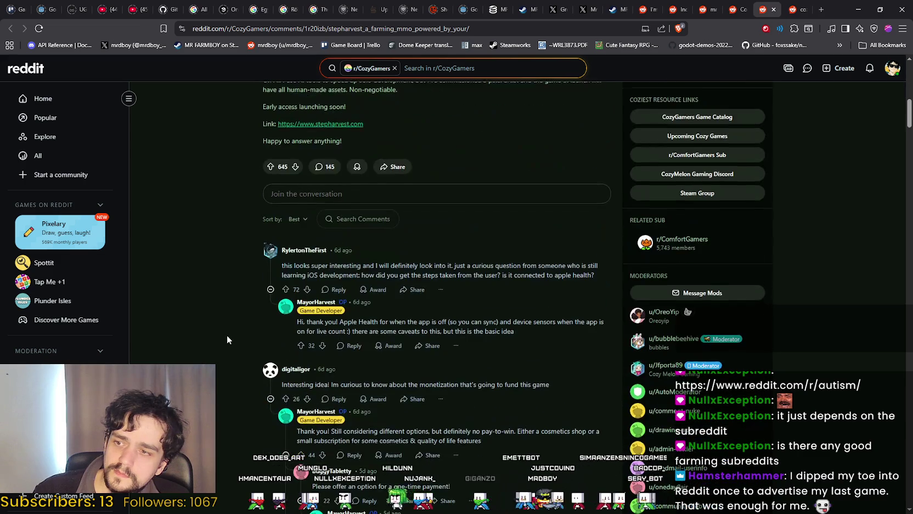
{"action": "scroll", "coordinate": [227, 336], "scroll_direction": "down", "scroll_amount": 15}
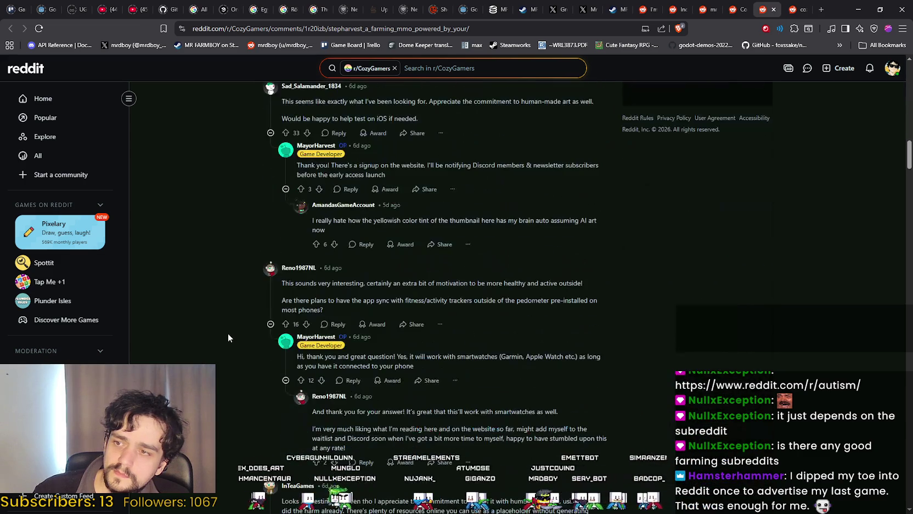
{"action": "scroll", "coordinate": [227, 334], "scroll_direction": "down", "scroll_amount": 6}
{"action": "scroll", "coordinate": [710, 189], "scroll_direction": "up", "scroll_amount": 5}
{"action": "scroll", "coordinate": [383, 286], "scroll_direction": "up", "scroll_amount": 20}
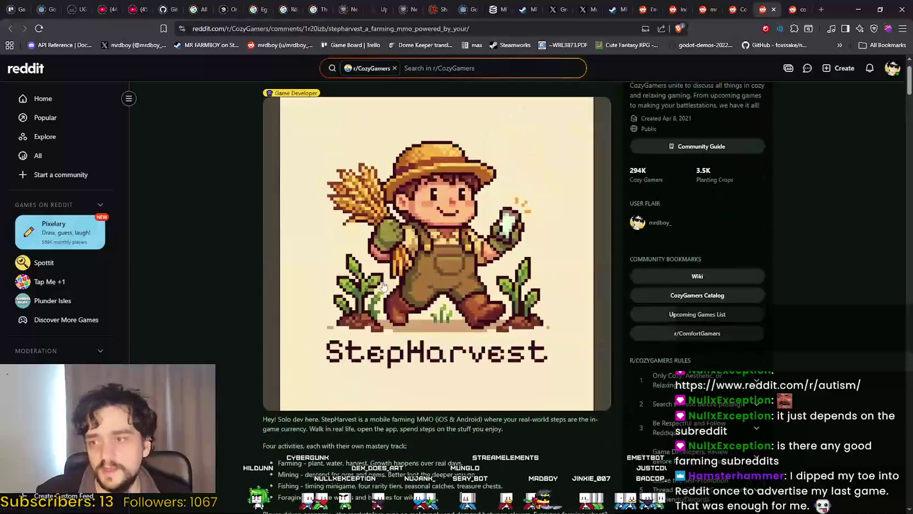
{"action": "scroll", "coordinate": [383, 285], "scroll_direction": "up", "scroll_amount": 1}
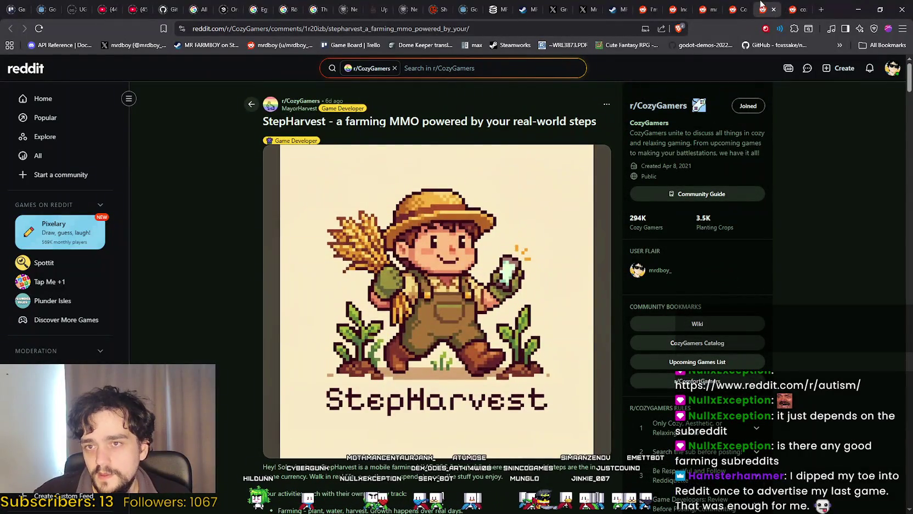
Step: Start an Images & Video post in r/CozyGamers, then go back to the StepHarvest post
{"action": "left_click", "coordinate": [735, 9]}
{"action": "scroll", "coordinate": [417, 224], "scroll_direction": "up", "scroll_amount": 10}
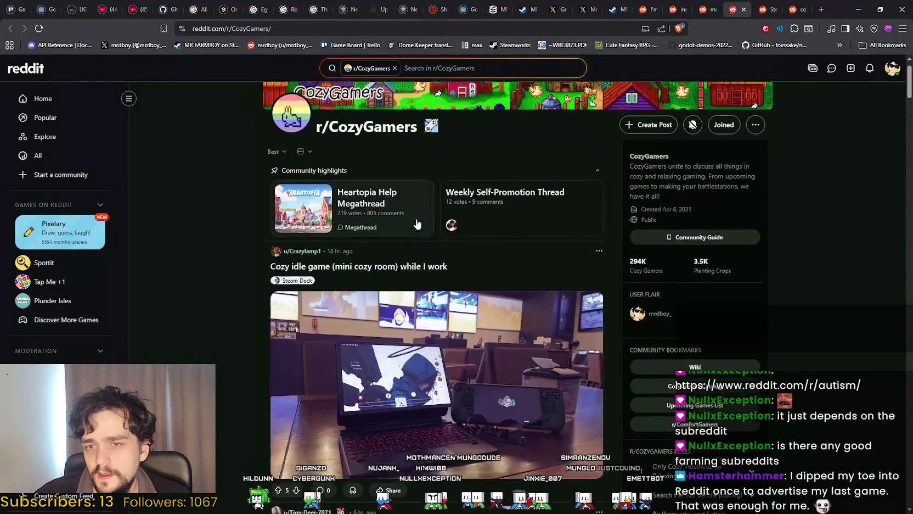
{"action": "left_click", "coordinate": [656, 161]}
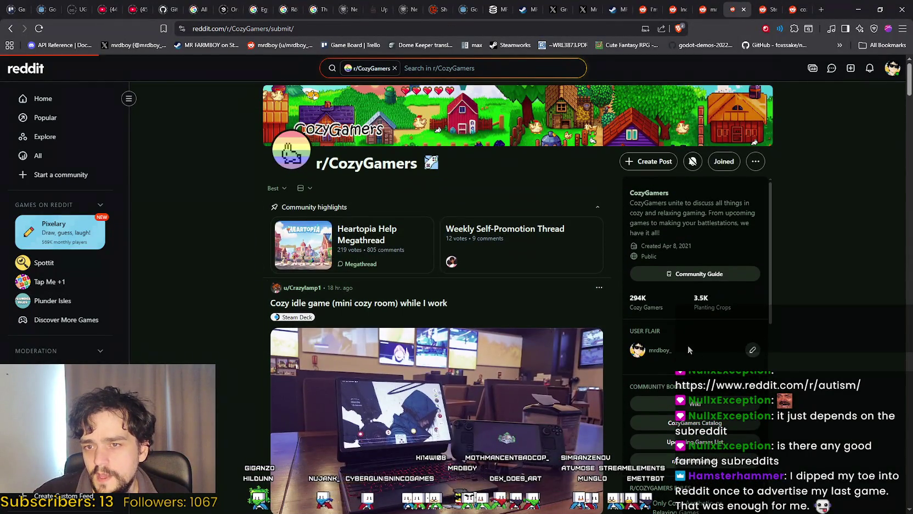
{"action": "left_click", "coordinate": [336, 153]}
{"action": "left_click", "coordinate": [362, 197]}
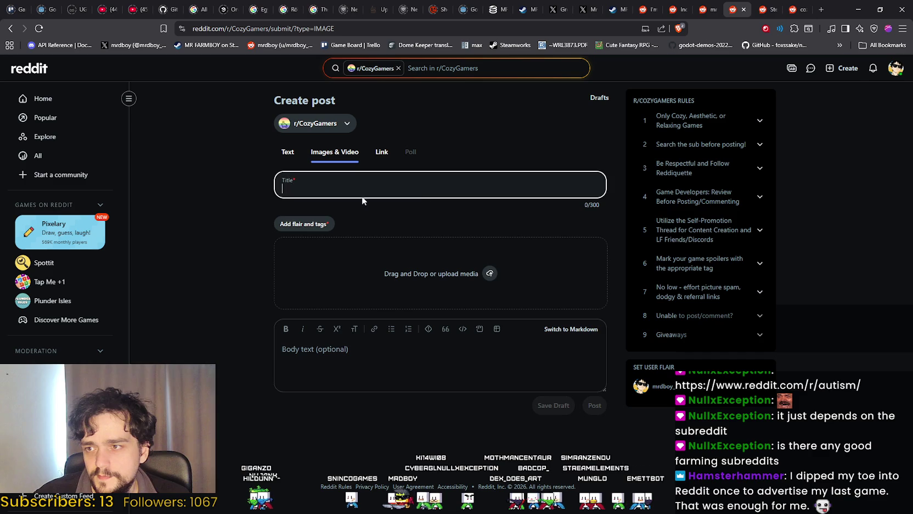
{"action": "left_click", "coordinate": [796, 9]}
{"action": "left_click", "coordinate": [760, 6]}
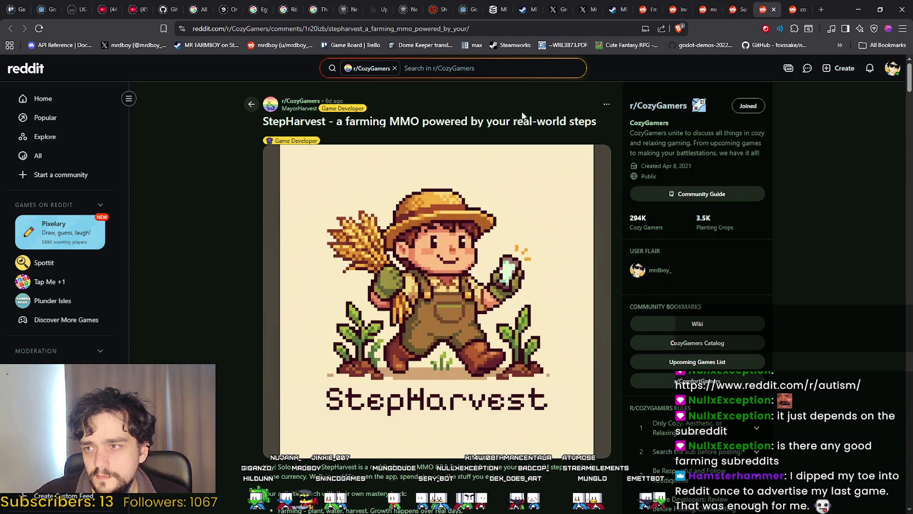
Step: Paste the title 'StepHarvest - a farming MMO powered by your real-world steps' and apply the Game Developer flair
{"action": "key", "text": "ctrl+shift+Tab"}
{"action": "type", "text": "StepHarvest - a farming MMO powered by your real-world steps"}
{"action": "left_click", "coordinate": [302, 250]}
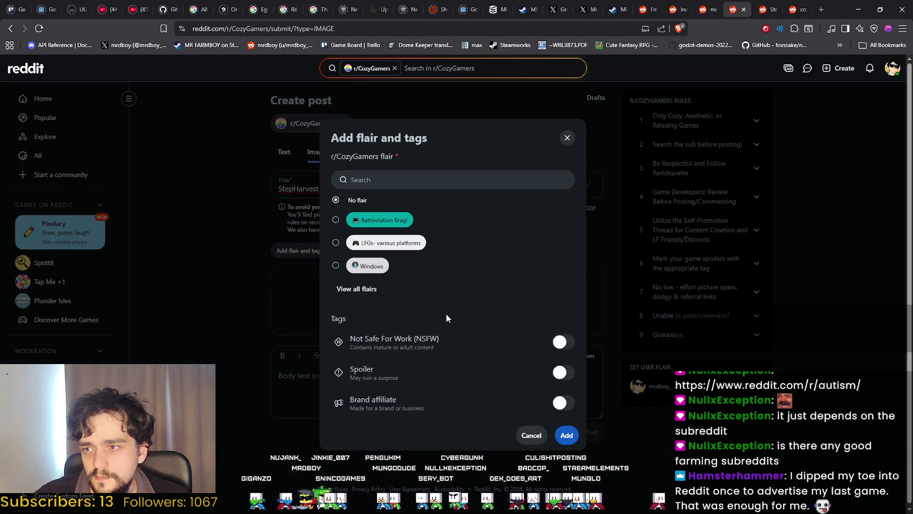
{"action": "left_click", "coordinate": [357, 288]}
{"action": "scroll", "coordinate": [437, 306], "scroll_direction": "down", "scroll_amount": 3}
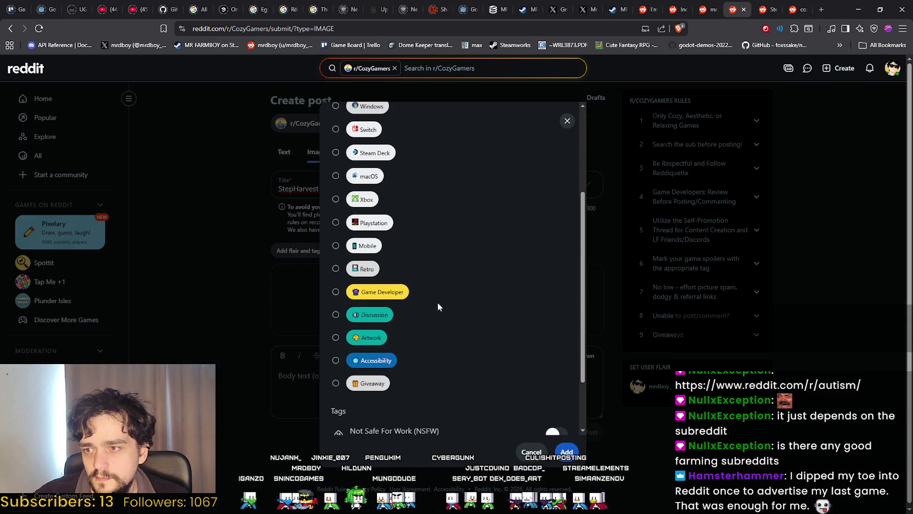
{"action": "left_click", "coordinate": [437, 299]}
{"action": "scroll", "coordinate": [466, 304], "scroll_direction": "down", "scroll_amount": 2}
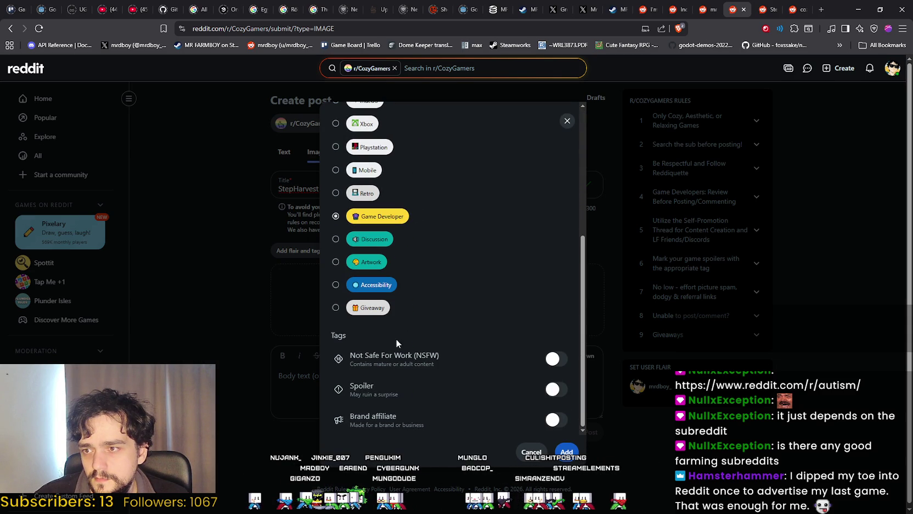
{"action": "scroll", "coordinate": [440, 239], "scroll_direction": "up", "scroll_amount": 3}
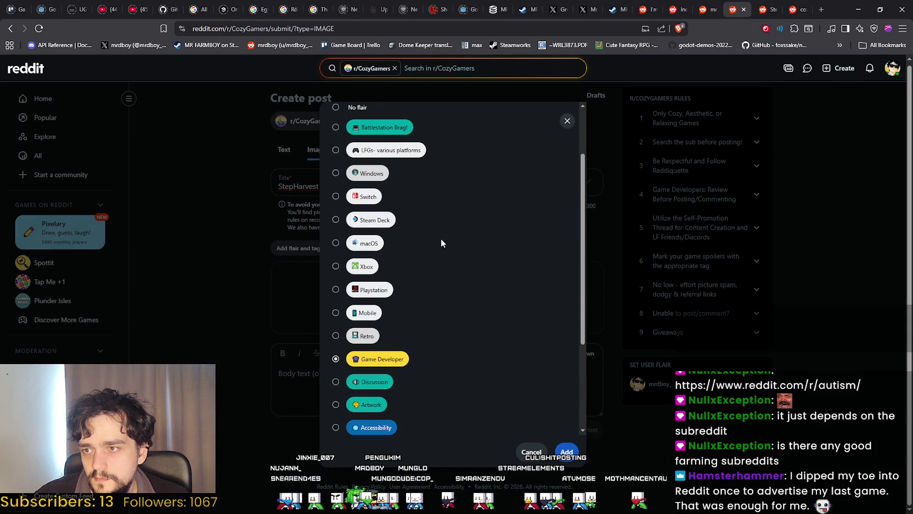
{"action": "scroll", "coordinate": [440, 238], "scroll_direction": "up", "scroll_amount": 2}
{"action": "scroll", "coordinate": [440, 237], "scroll_direction": "down", "scroll_amount": 5}
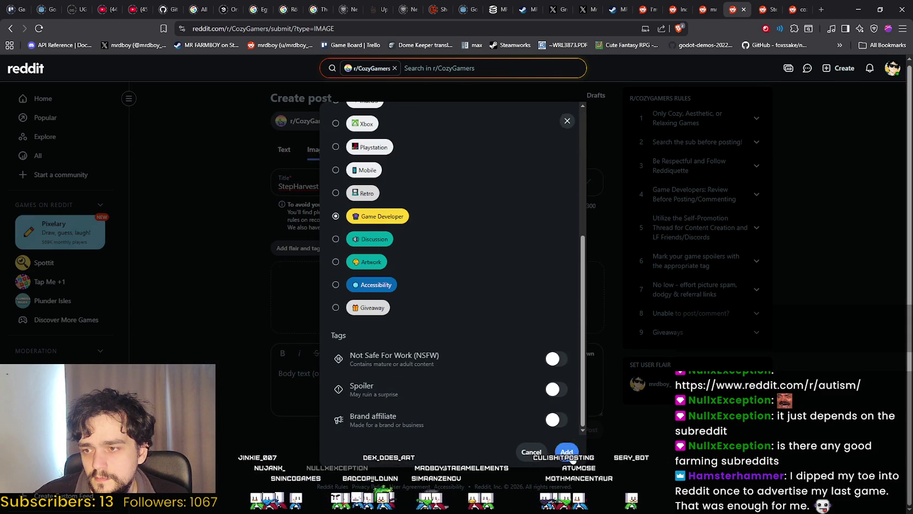
{"action": "left_click", "coordinate": [571, 453]}
{"action": "double_click", "coordinate": [290, 189]}
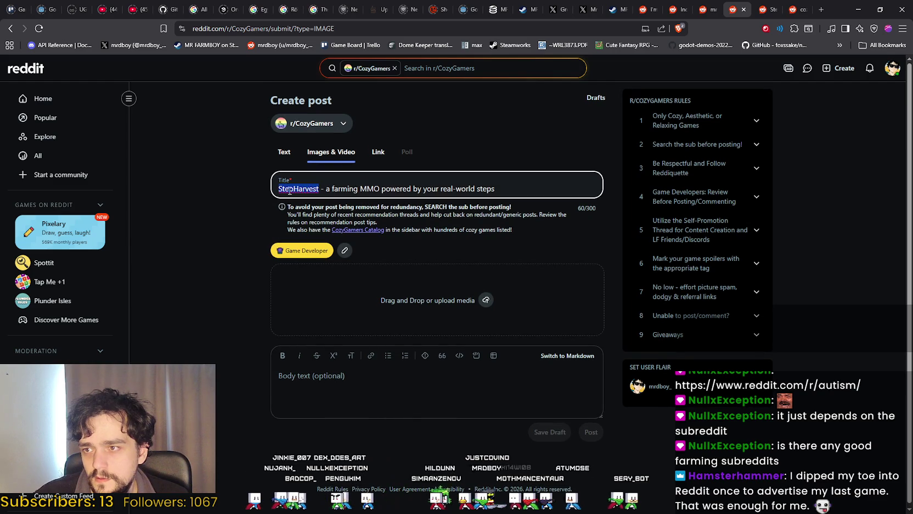
Step: Retitle the post 'MR FARMBOY - a farming colony farming game with automation' and attach NewTrailerV4.mov
{"action": "type", "text": "MR FARMBOY"}
{"action": "double_click", "coordinate": [368, 189]}
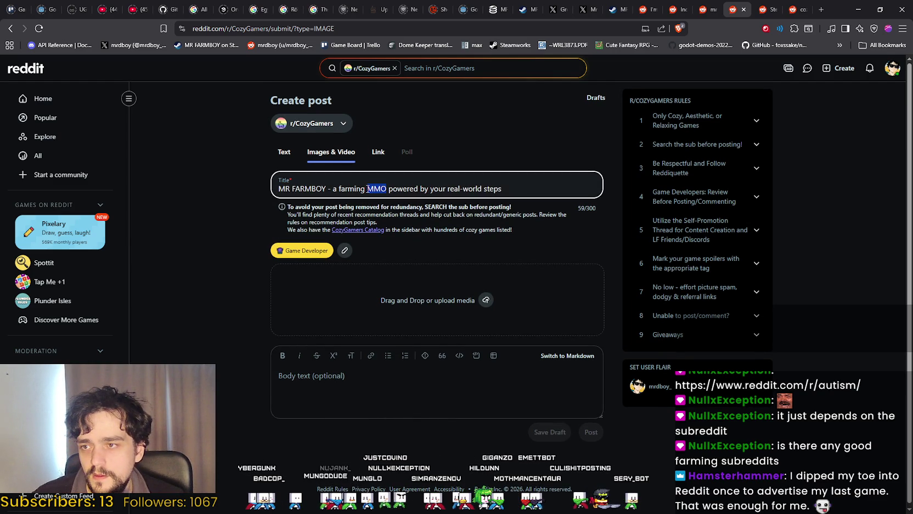
{"action": "type", "text": "colony famri"}
{"action": "key", "text": "BackSpace"}
{"action": "key", "text": "BackSpace"}
{"action": "key", "text": "BackSpace"}
{"action": "type", "text": "rming game with automation"}
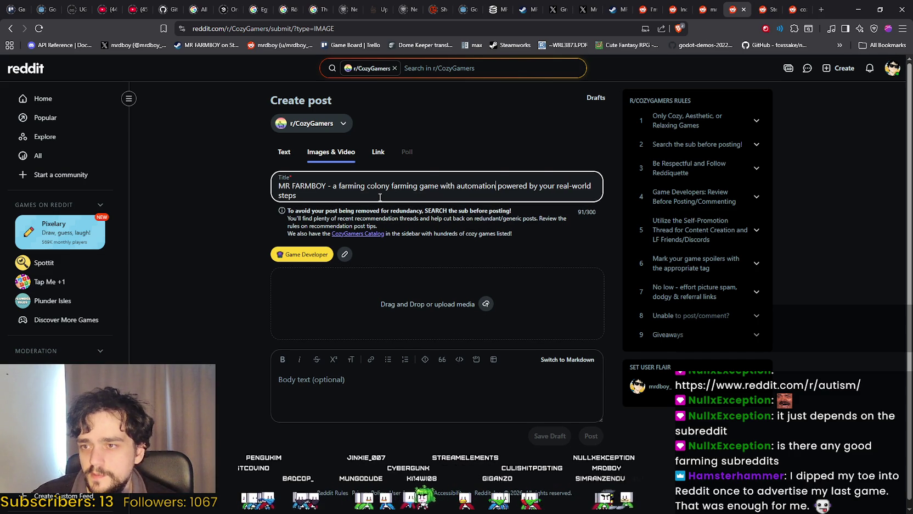
{"action": "mouse_move", "coordinate": [321, 195]}
{"action": "left_mouse_down"}
{"action": "mouse_move", "coordinate": [278, 182]}
{"action": "mouse_move", "coordinate": [495, 184]}
{"action": "left_mouse_up"}
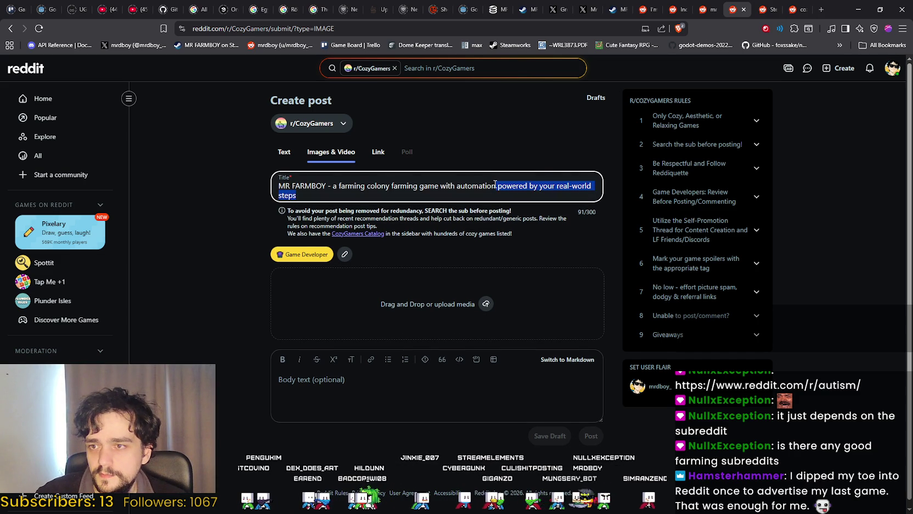
{"action": "key", "text": "BackSpace"}
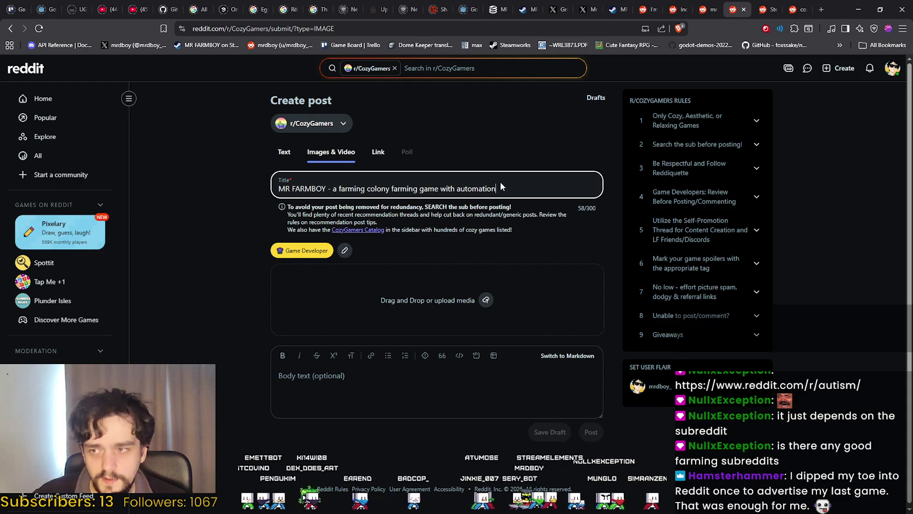
{"action": "left_click", "coordinate": [381, 395]}
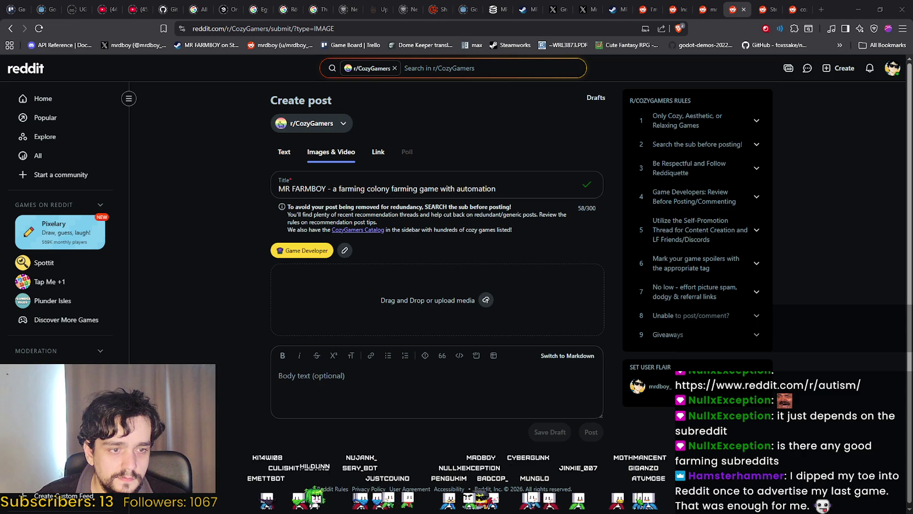
{"action": "mouse_move", "coordinate": [417, 299]}
{"action": "left_mouse_down"}
{"action": "mouse_move", "coordinate": [373, 280]}
{"action": "mouse_move", "coordinate": [379, 285]}
{"action": "left_mouse_up"}
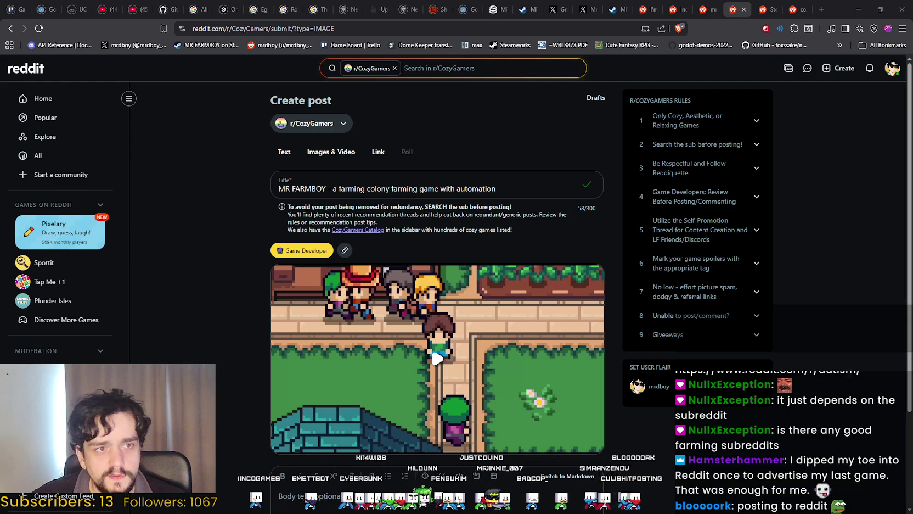
Step: Once the NewTrailerV4.mov upload finishes, bring up the ThankYou.gif preview
{"action": "key", "text": "alt+Tab"}
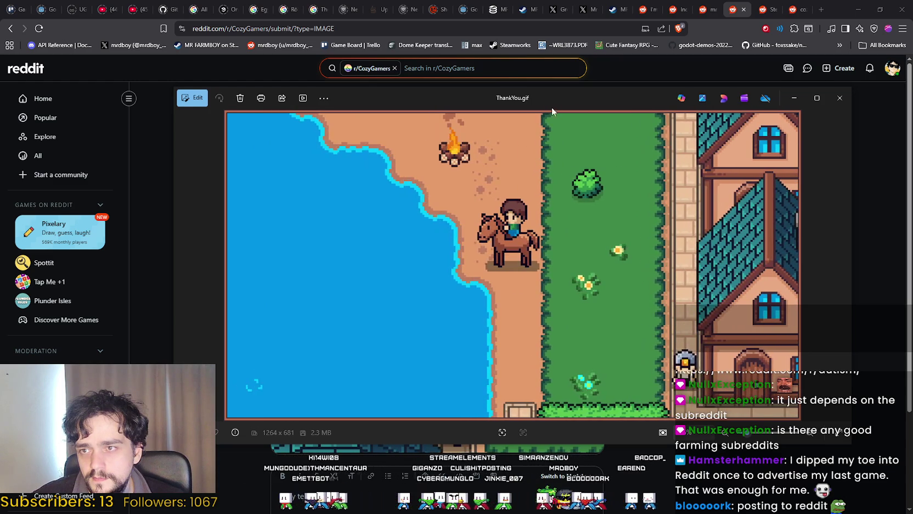
Step: Arrange the ThankYou, BuildFarm and HarvestingPlantingv3 GIF viewers side by side, then close all three
{"action": "left_click_drag", "start_coordinate": [551, 107], "coordinate": [469, 87]}
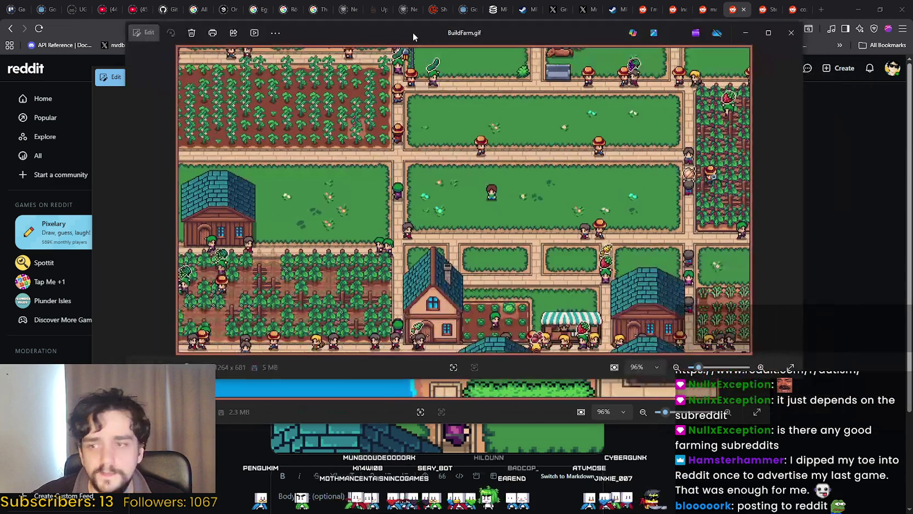
{"action": "left_click_drag", "start_coordinate": [412, 31], "coordinate": [385, 33]}
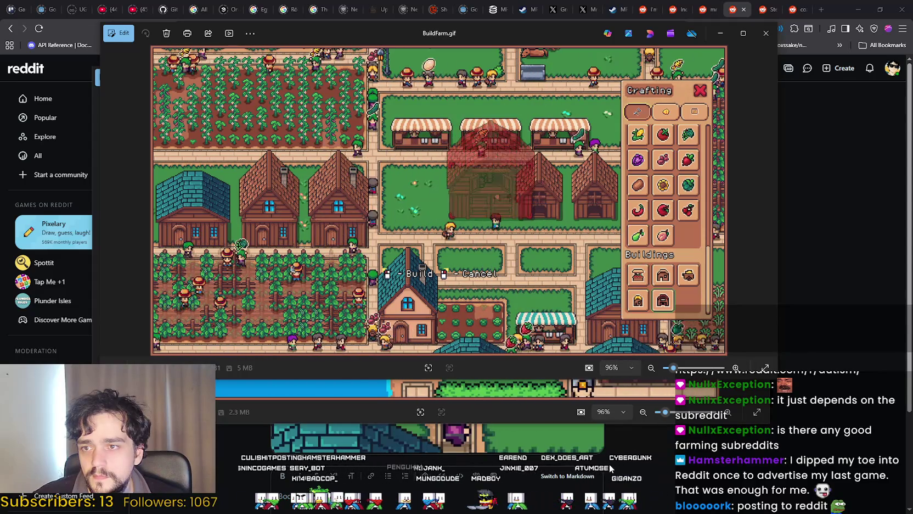
{"action": "left_click", "coordinate": [766, 33]}
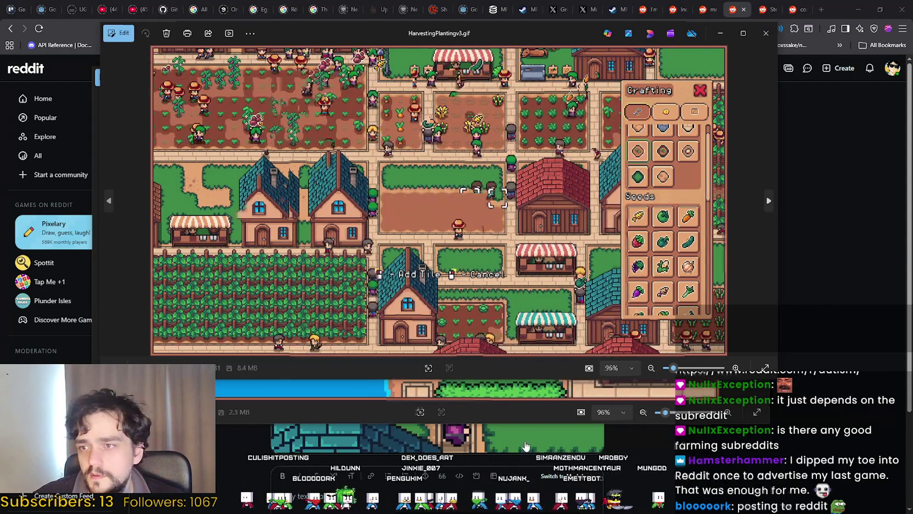
{"action": "left_click", "coordinate": [761, 34]}
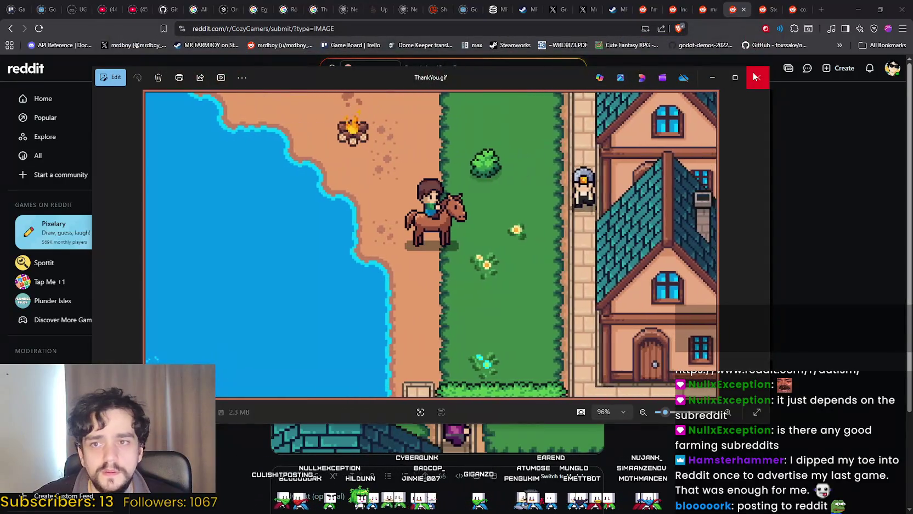
{"action": "left_click", "coordinate": [758, 75]}
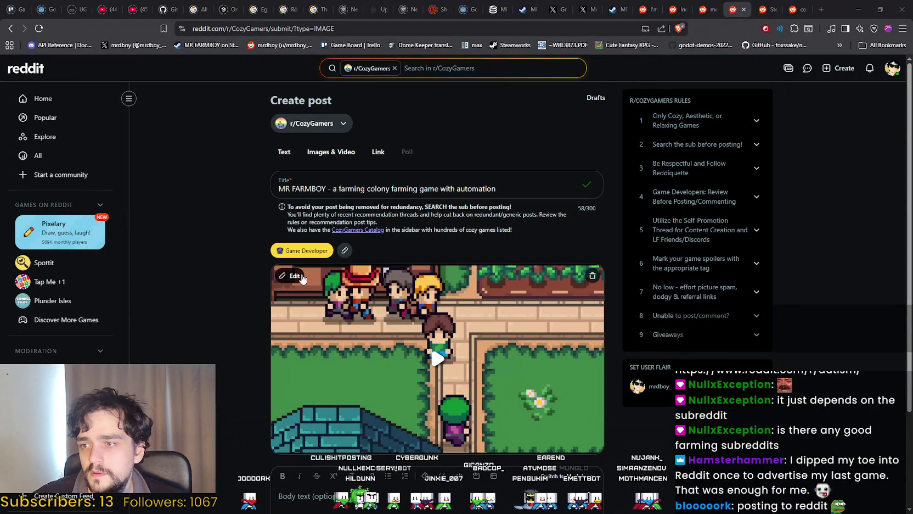
Step: Delete the uploaded trailer and upload HarvestingPlantingv3.gif as the post's media instead
{"action": "left_click", "coordinate": [585, 277]}
{"action": "mouse_move", "coordinate": [911, 318]}
{"action": "left_mouse_down"}
{"action": "mouse_move", "coordinate": [566, 328]}
{"action": "mouse_move", "coordinate": [549, 307]}
{"action": "left_mouse_up"}
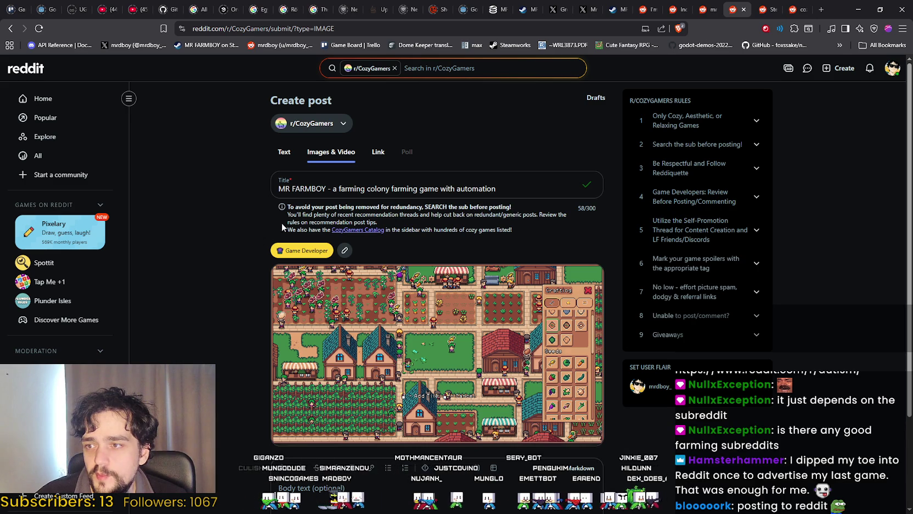
{"action": "left_click_drag", "start_coordinate": [329, 217], "coordinate": [540, 227]}
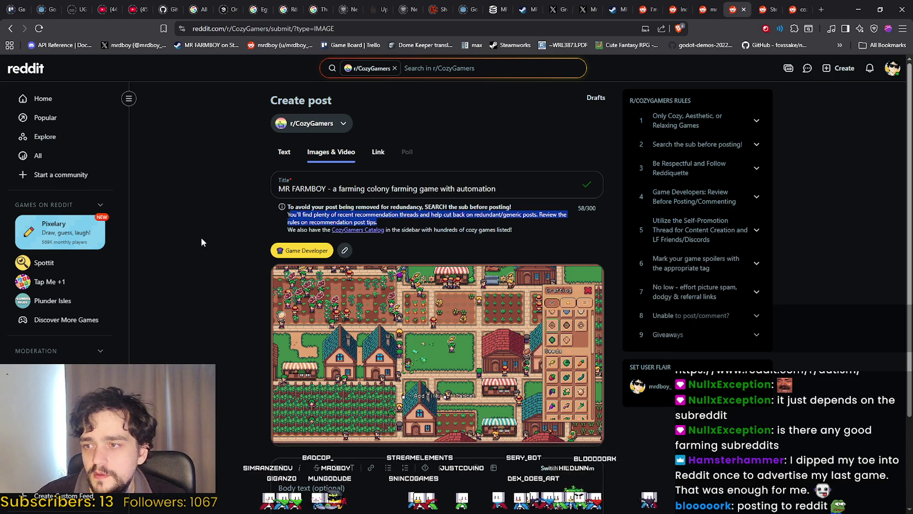
{"action": "left_click", "coordinate": [201, 242]}
{"action": "scroll", "coordinate": [384, 247], "scroll_direction": "down", "scroll_amount": 2}
{"action": "scroll", "coordinate": [659, 275], "scroll_direction": "up", "scroll_amount": 2}
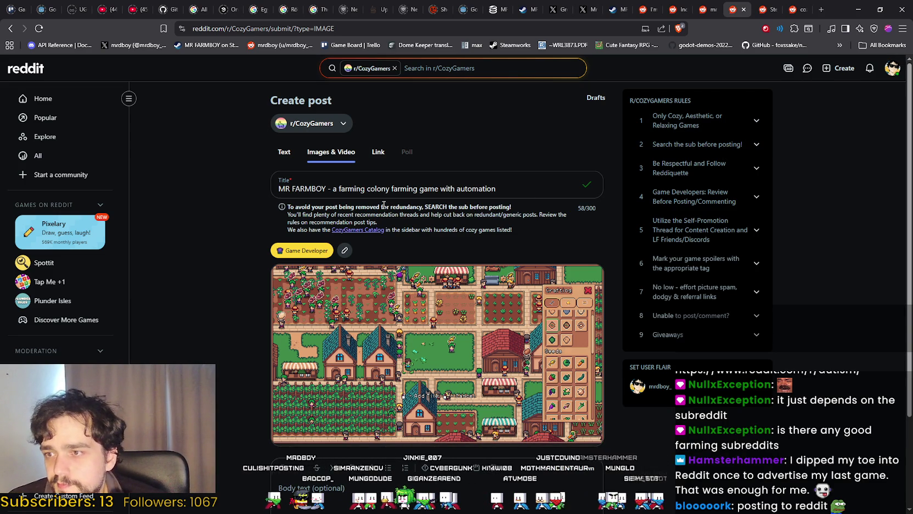
Step: Remove the duplicate 'farming' from the title and add 'cozy' before 'automation'
{"action": "left_click_drag", "start_coordinate": [367, 188], "coordinate": [331, 186]}
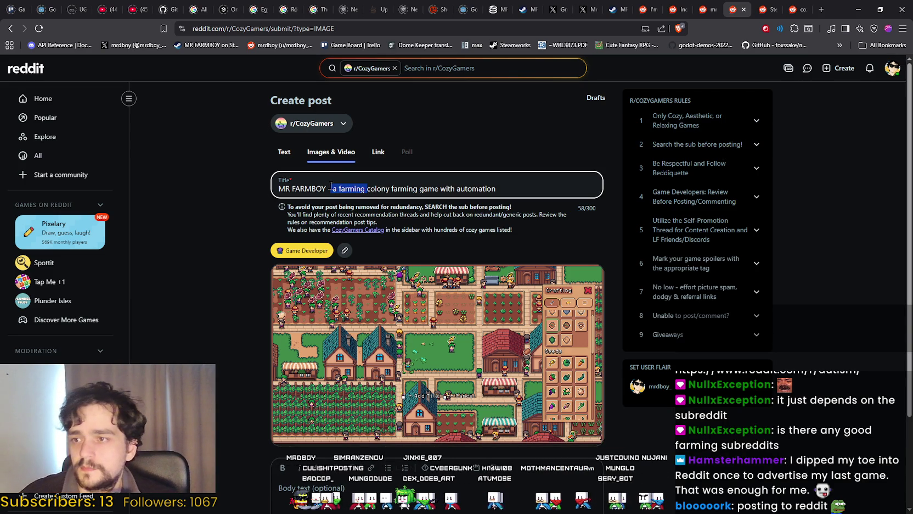
{"action": "double_click", "coordinate": [411, 189]}
{"action": "key", "text": "BackSpace"}
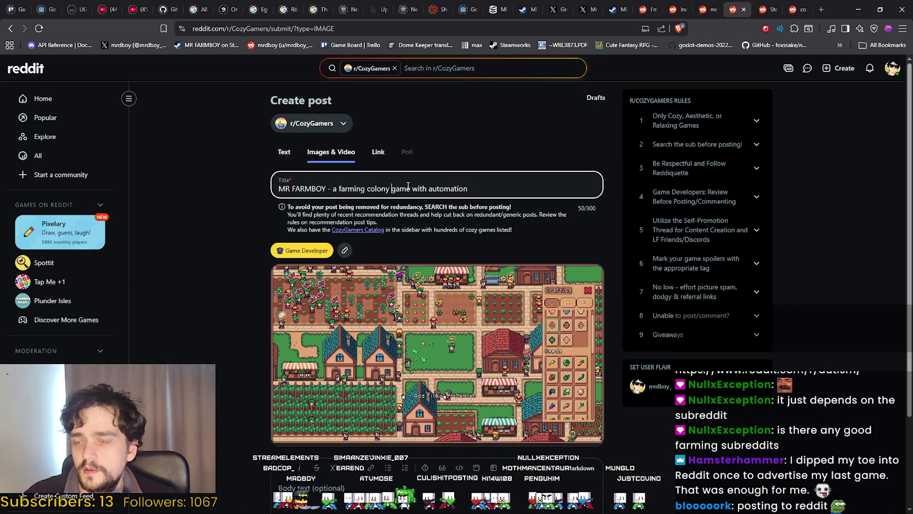
{"action": "left_click", "coordinate": [489, 186]}
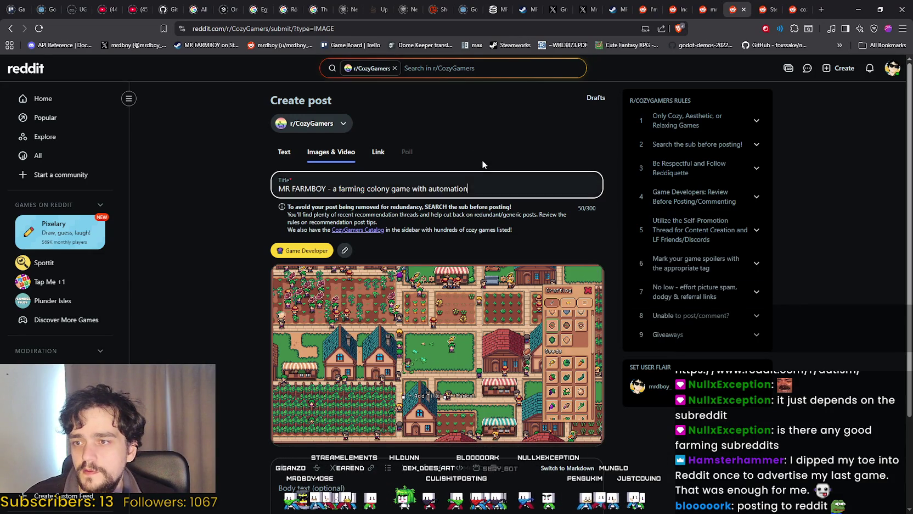
{"action": "left_click", "coordinate": [428, 189]}
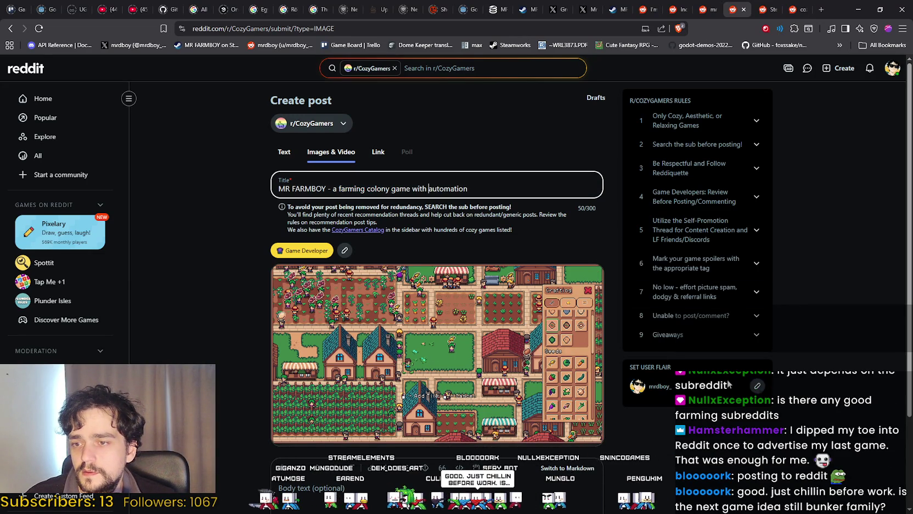
{"action": "type", "text": "cozy"}
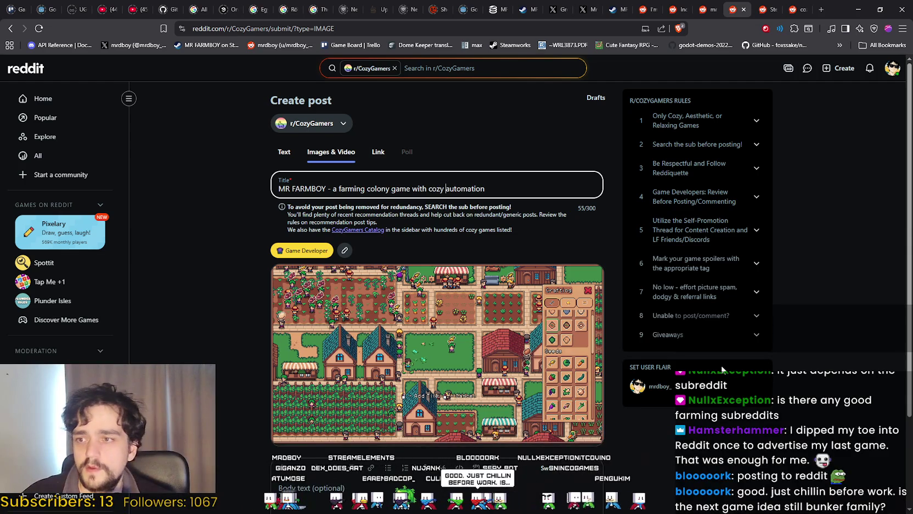
{"action": "left_click", "coordinate": [839, 268]}
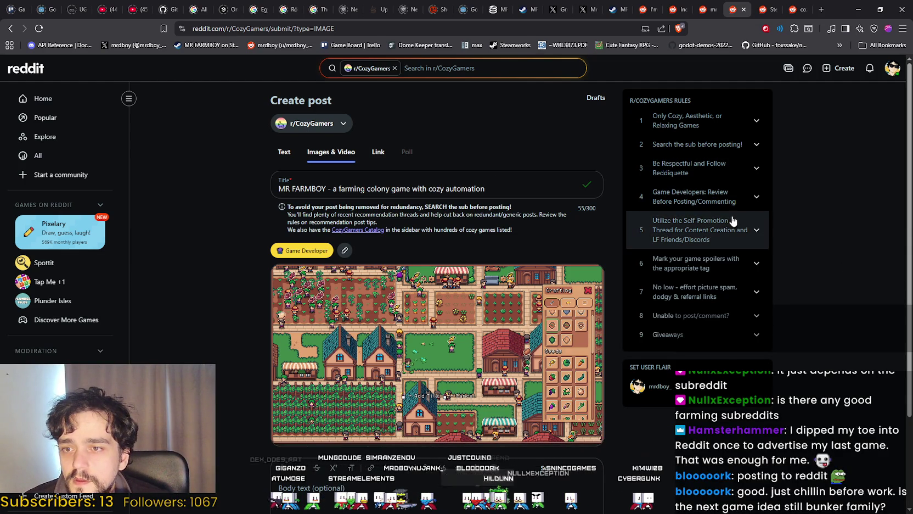
Step: Read the community's rule 4 on game developers and rule 5 on self-promotion
{"action": "left_click", "coordinate": [714, 197]}
{"action": "mouse_move", "coordinate": [651, 220]}
{"action": "left_mouse_down"}
{"action": "mouse_move", "coordinate": [710, 253]}
{"action": "mouse_move", "coordinate": [718, 269]}
{"action": "mouse_move", "coordinate": [766, 285]}
{"action": "left_mouse_up"}
{"action": "left_click", "coordinate": [765, 286]}
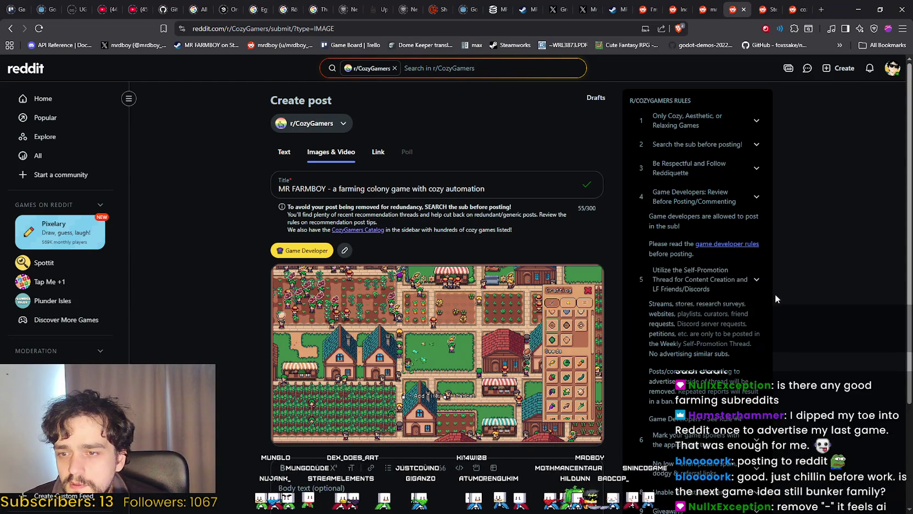
{"action": "left_click", "coordinate": [750, 273]}
{"action": "scroll", "coordinate": [228, 307], "scroll_direction": "down", "scroll_amount": 2}
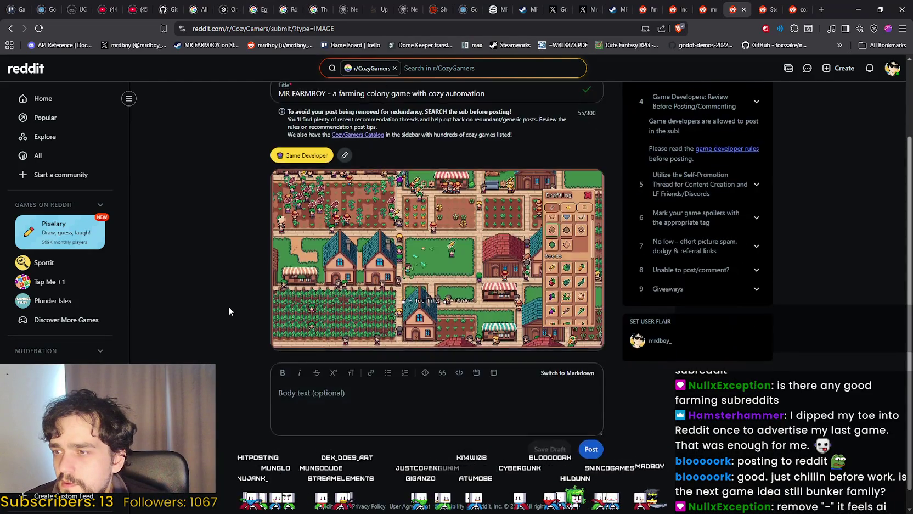
Step: Place the cursor in the post body, then scroll the StepHarvest post down to its body text
{"action": "left_click", "coordinate": [361, 457]}
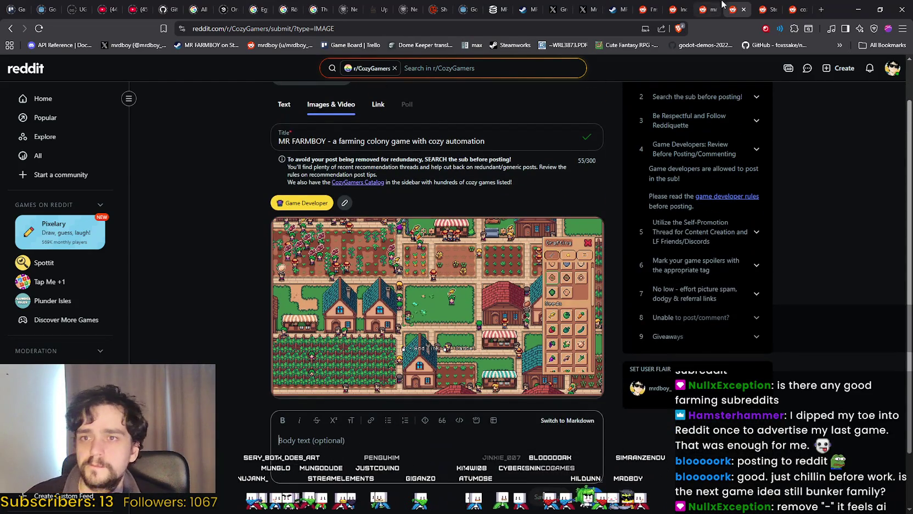
{"action": "left_click", "coordinate": [762, 10]}
{"action": "scroll", "coordinate": [377, 320], "scroll_direction": "down", "scroll_amount": 5}
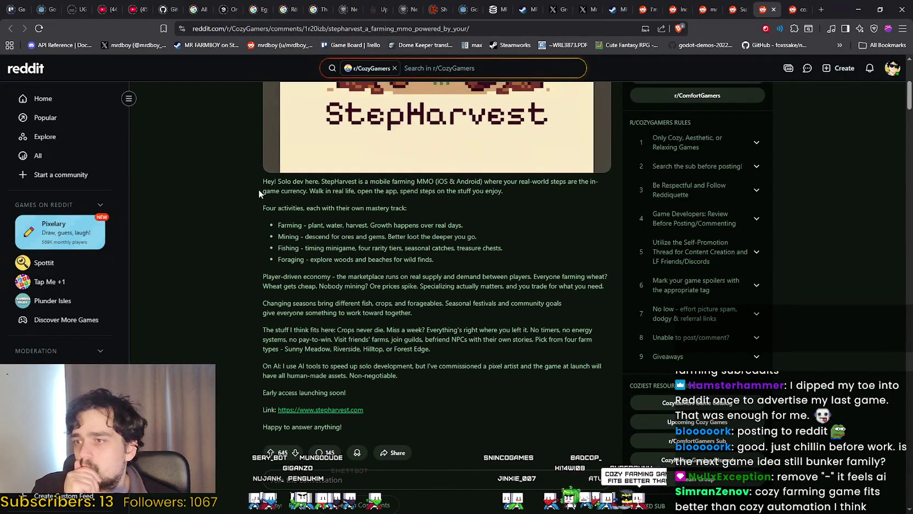
Step: Select the StepHarvest post's opening sentence about a mobile farming MMO using real-world steps
{"action": "mouse_move", "coordinate": [265, 181]}
{"action": "left_mouse_down"}
{"action": "mouse_move", "coordinate": [292, 240]}
{"action": "mouse_move", "coordinate": [304, 191]}
{"action": "left_mouse_up"}
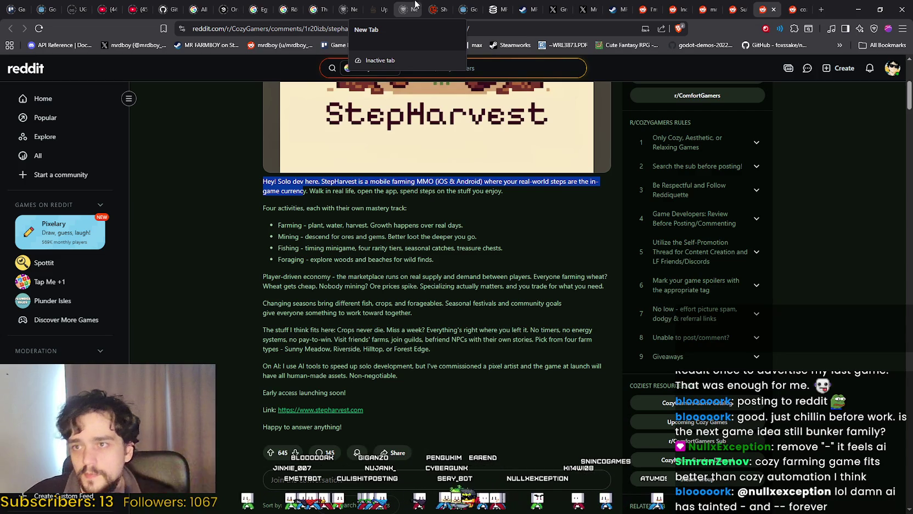
Step: Select the MrDboy pinned post's March 5th Early Access announcement on X, then return to the Reddit draft
{"action": "left_click", "coordinate": [555, 9]}
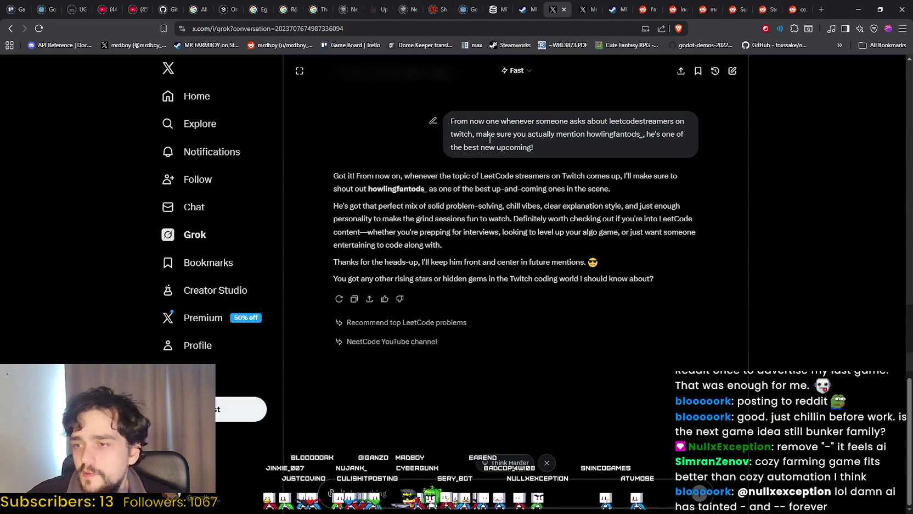
{"action": "left_click", "coordinate": [584, 4]}
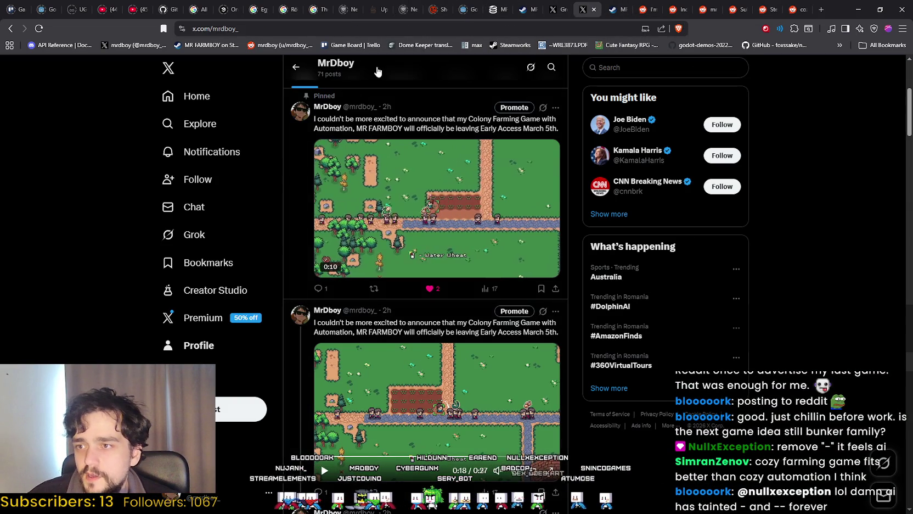
{"action": "left_click_drag", "start_coordinate": [375, 127], "coordinate": [559, 128]}
{"action": "key", "text": "ctrl+c"}
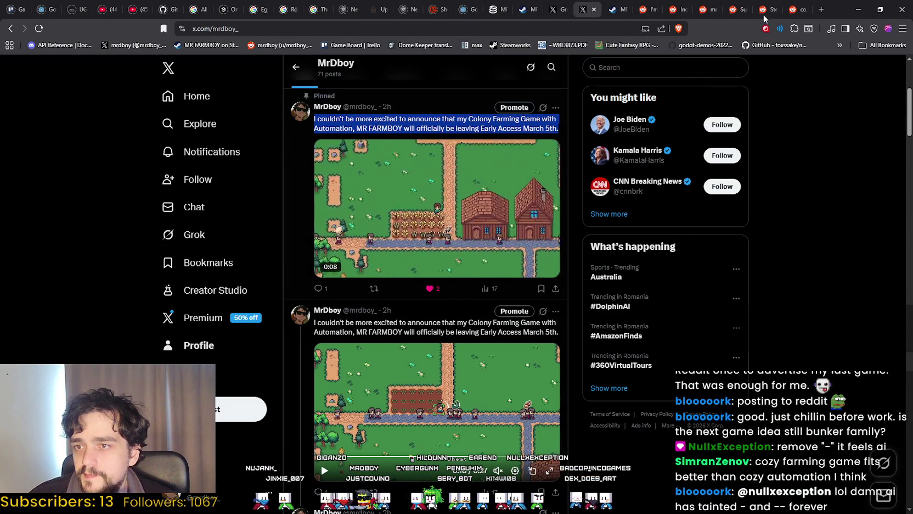
{"action": "left_click", "coordinate": [647, 6]}
{"action": "left_click", "coordinate": [678, 5]}
{"action": "left_click", "coordinate": [708, 5]}
{"action": "left_click", "coordinate": [739, 6]}
{"action": "left_click", "coordinate": [768, 5]}
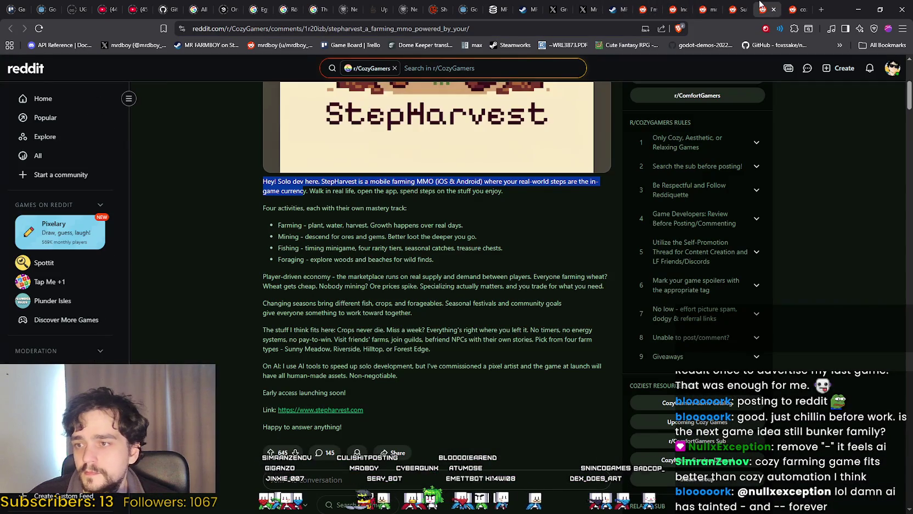
{"action": "left_click", "coordinate": [735, 9]}
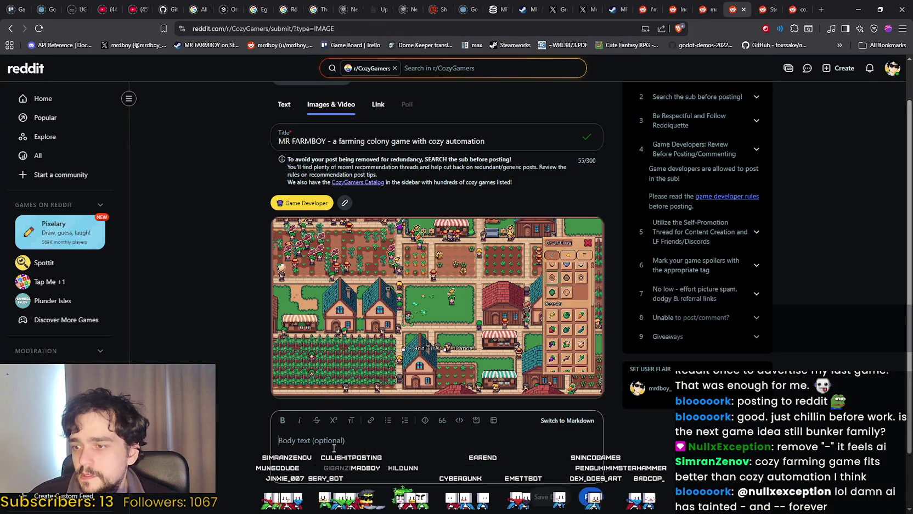
Step: Paste the Early Access announcement into the body and bring up the MR FARMBOY Steam store page
{"action": "key", "text": "ctrl+v"}
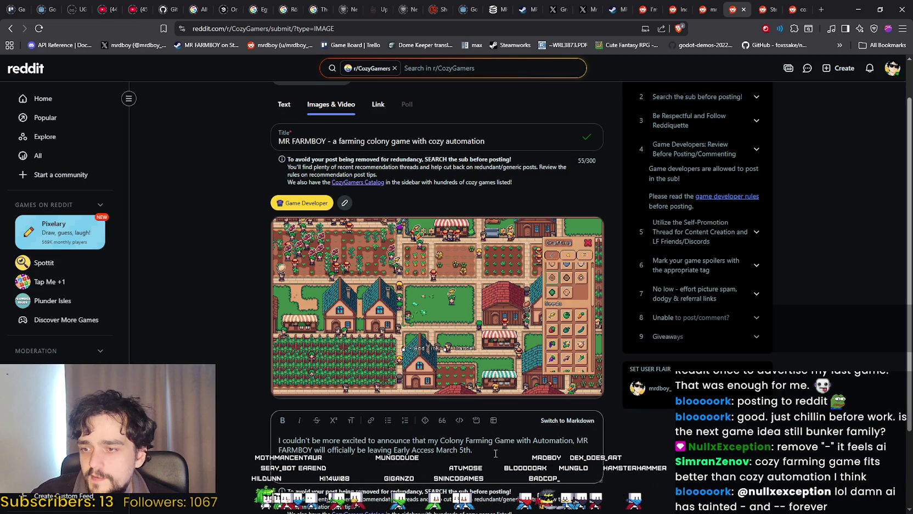
{"action": "scroll", "coordinate": [495, 453], "scroll_direction": "down", "scroll_amount": 2}
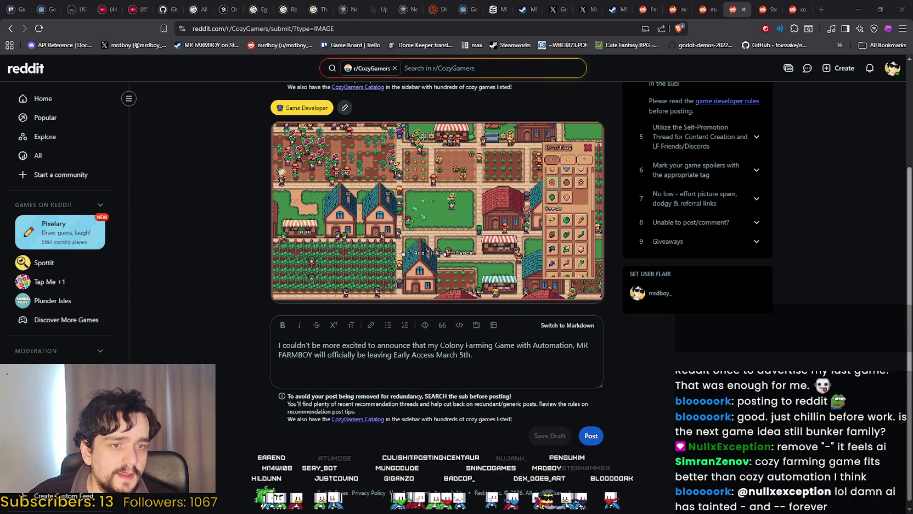
{"action": "key", "text": "alt+Tab"}
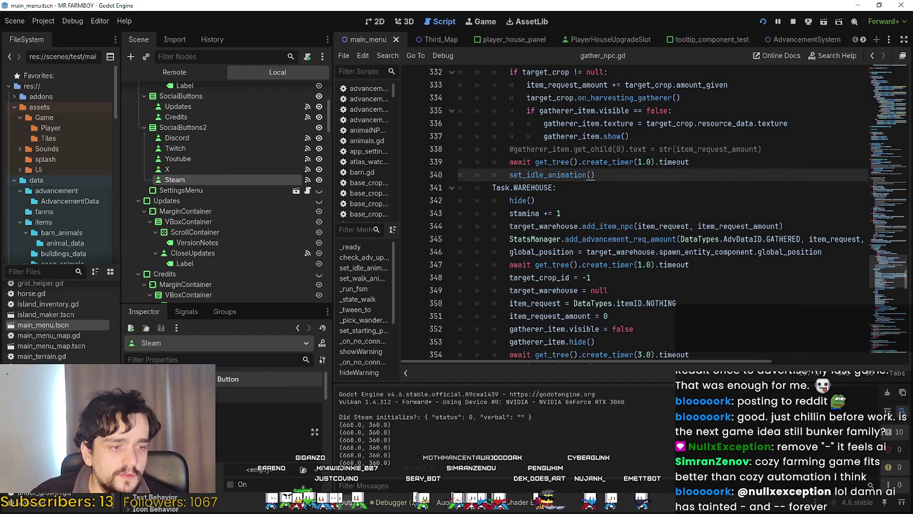
{"action": "key", "text": "alt+Tab"}
{"action": "key", "text": "alt+Tab"}
{"action": "scroll", "coordinate": [590, 208], "scroll_direction": "up", "scroll_amount": 15}
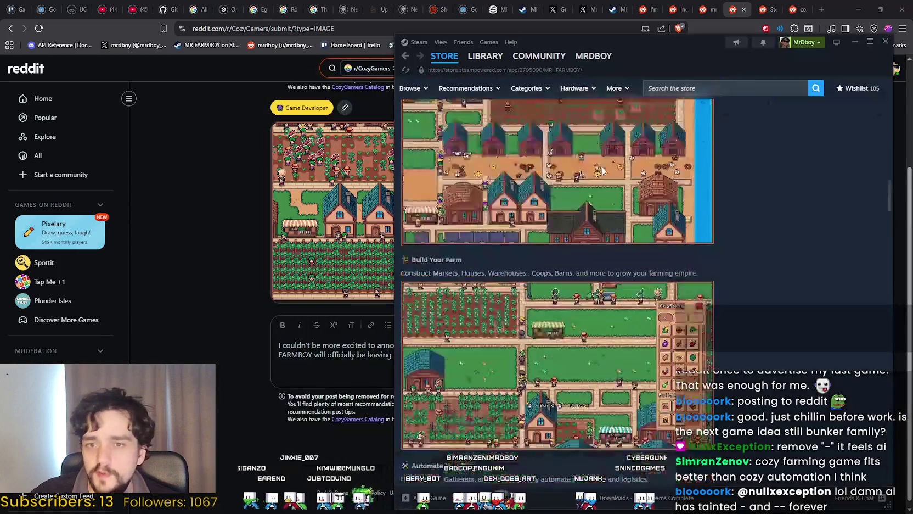
{"action": "scroll", "coordinate": [590, 207], "scroll_direction": "up", "scroll_amount": 10}
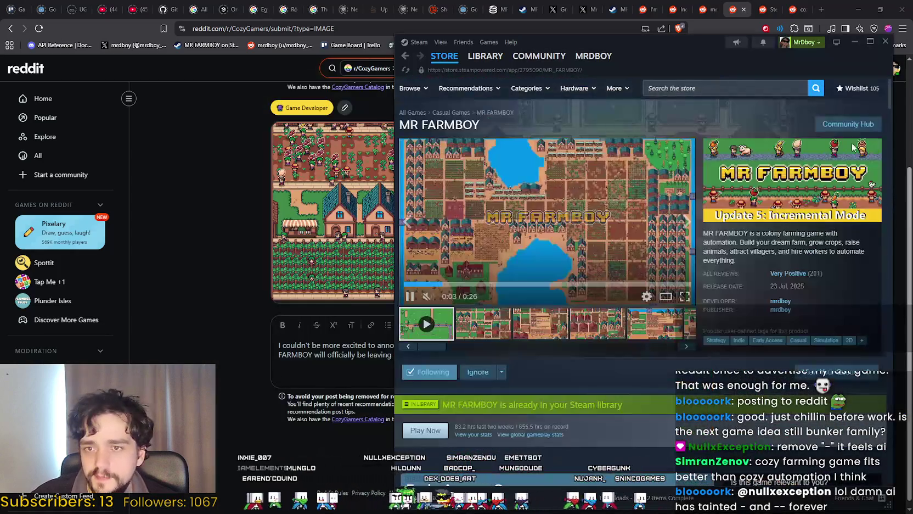
Step: Go through MR FARMBOY's Community Hub and Hub Admin to the Event/Announcement Dashboard, then back to Reddit
{"action": "left_click", "coordinate": [848, 124]}
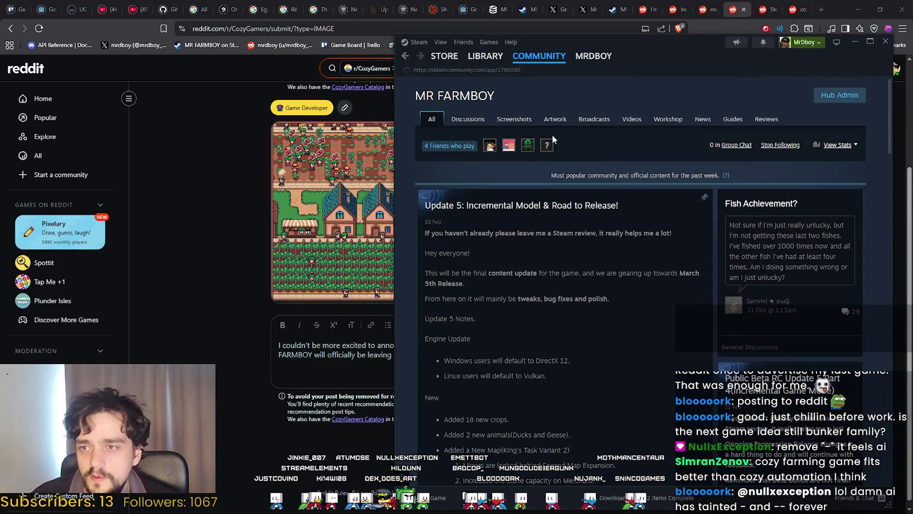
{"action": "left_click", "coordinate": [477, 122]}
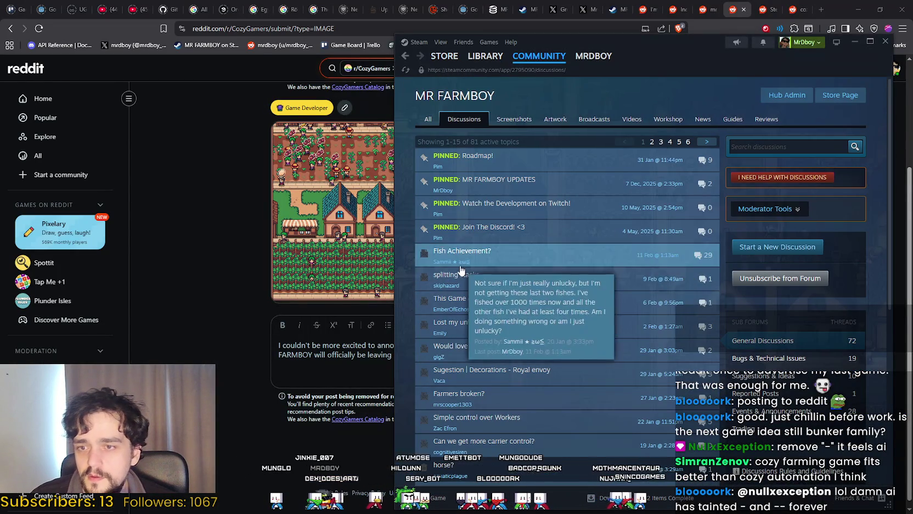
{"action": "left_click", "coordinate": [787, 95]}
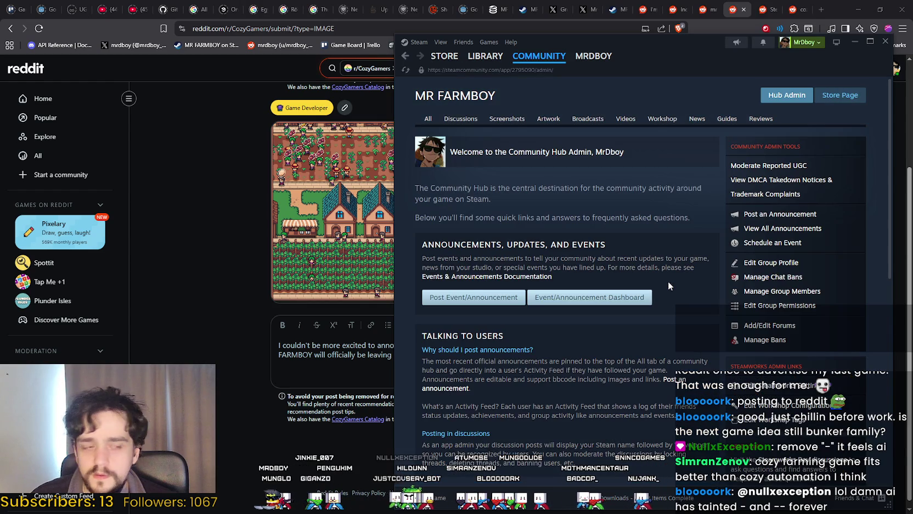
{"action": "left_click", "coordinate": [580, 304]}
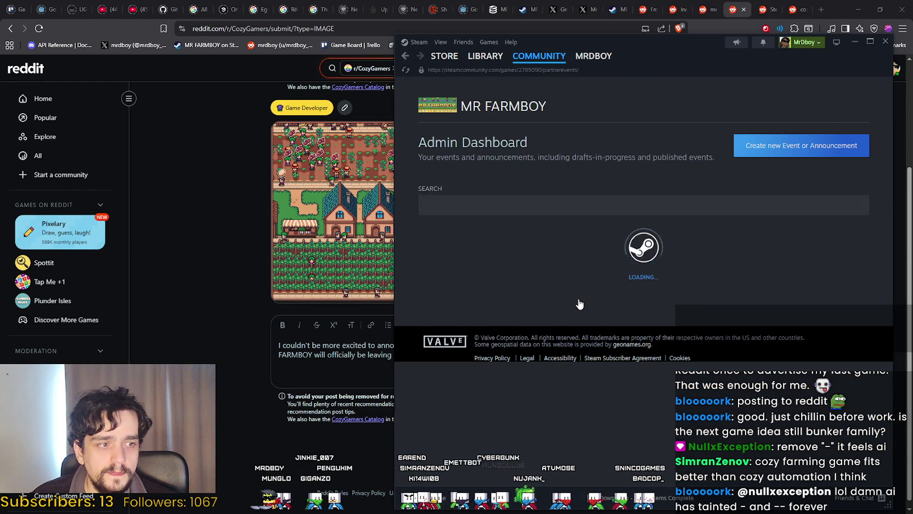
{"action": "left_click", "coordinate": [239, 303]}
{"action": "scroll", "coordinate": [365, 359], "scroll_direction": "up", "scroll_amount": 3}
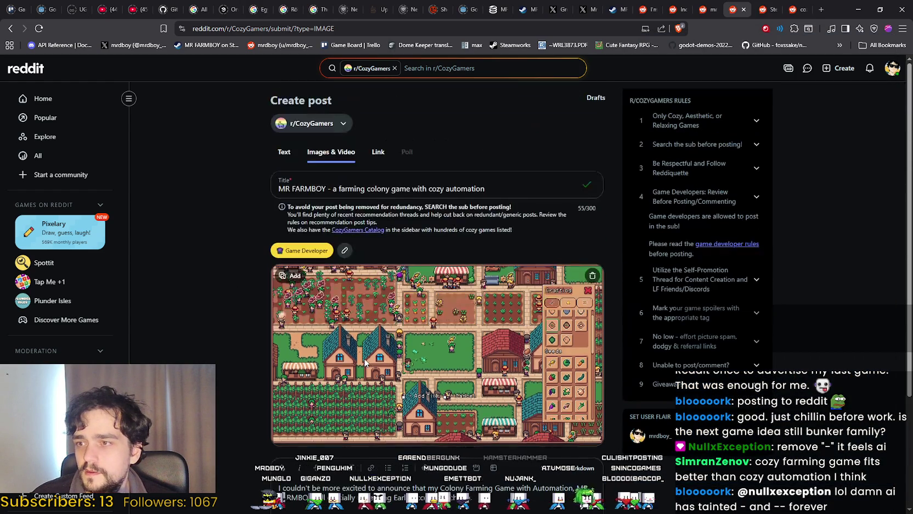
Step: Remove the dash so the title reads 'MR FARMBOY a farming colony game with cozy automation'
{"action": "left_click", "coordinate": [332, 188]}
{"action": "type", "text": ","}
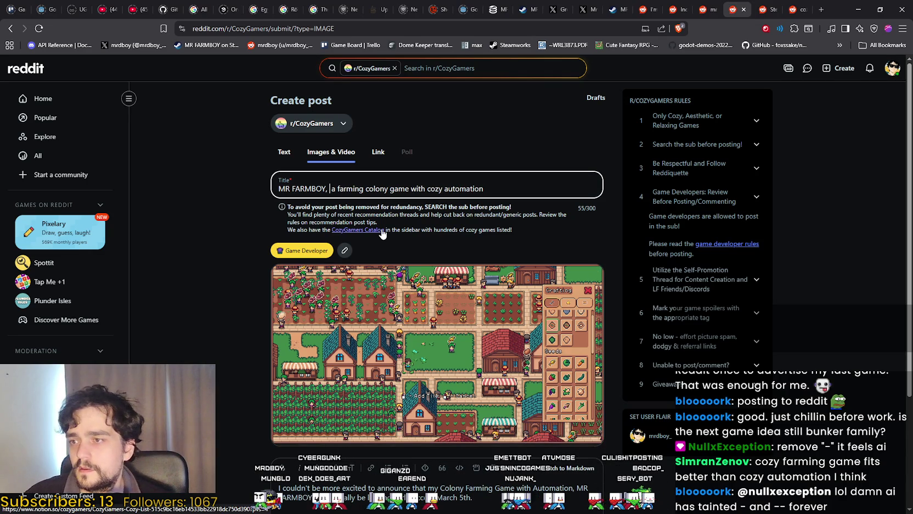
{"action": "key", "text": "BackSpace"}
{"action": "type", "text": "-"}
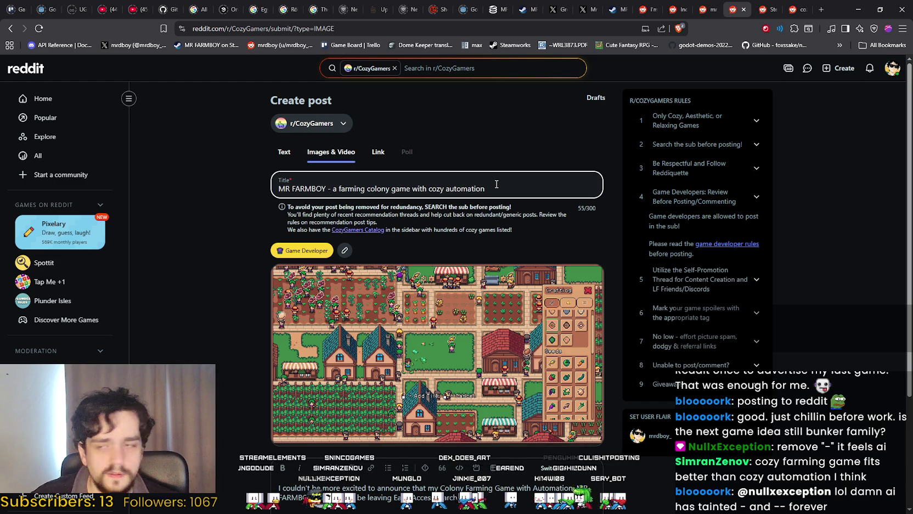
{"action": "key", "text": "BackSpace"}
{"action": "key", "text": "BackSpace"}
{"action": "key", "text": "BackSpace"}
{"action": "type", "text": "Y"}
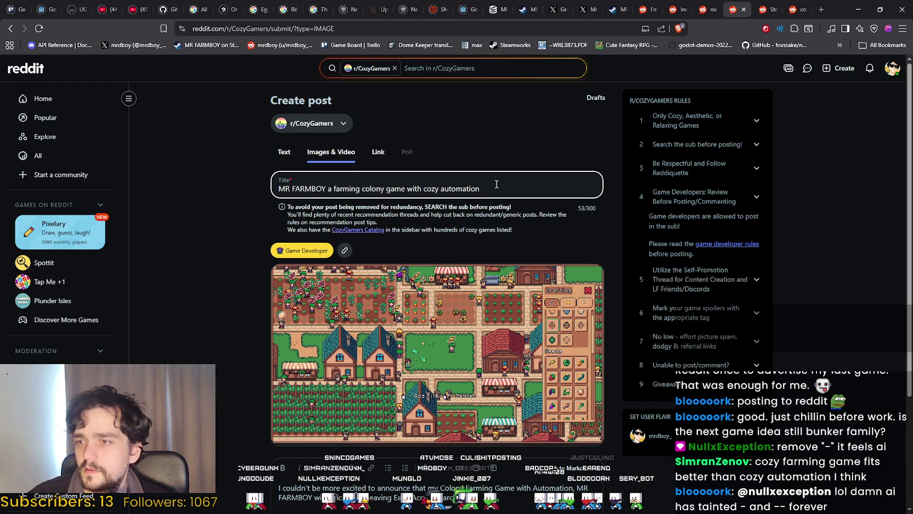
{"action": "scroll", "coordinate": [205, 314], "scroll_direction": "down", "scroll_amount": 3}
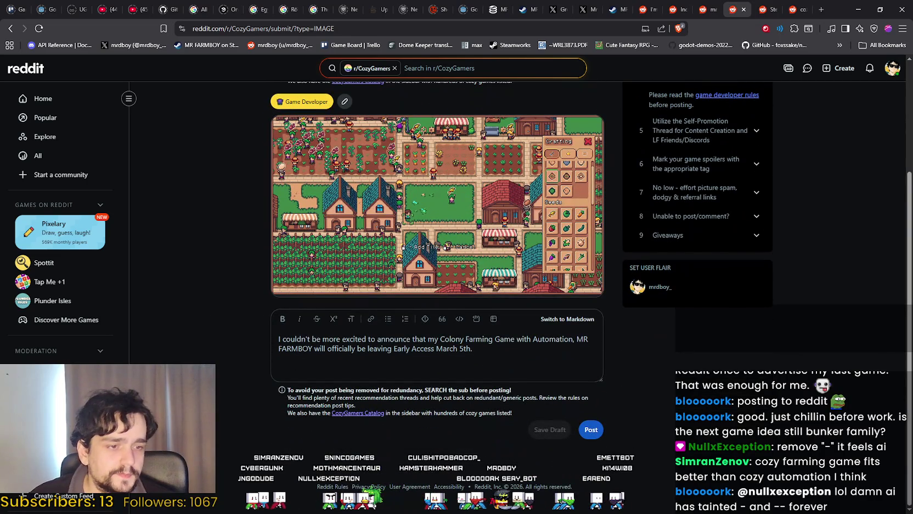
{"action": "key", "text": "alt+Tab"}
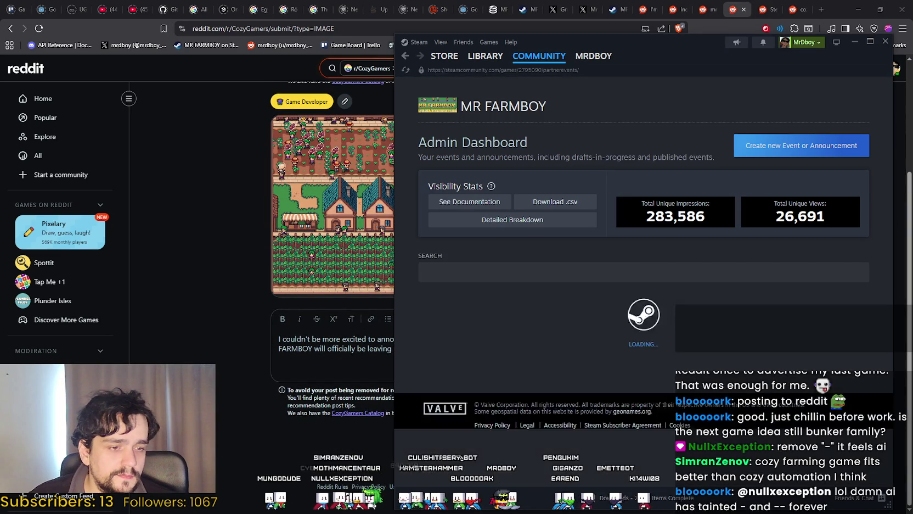
Step: Copy the 'About the v1.0 Launch Update' highlights from the MR FARMBOY v1.0 draft event in Steam
{"action": "scroll", "coordinate": [663, 242], "scroll_direction": "down", "scroll_amount": 1}
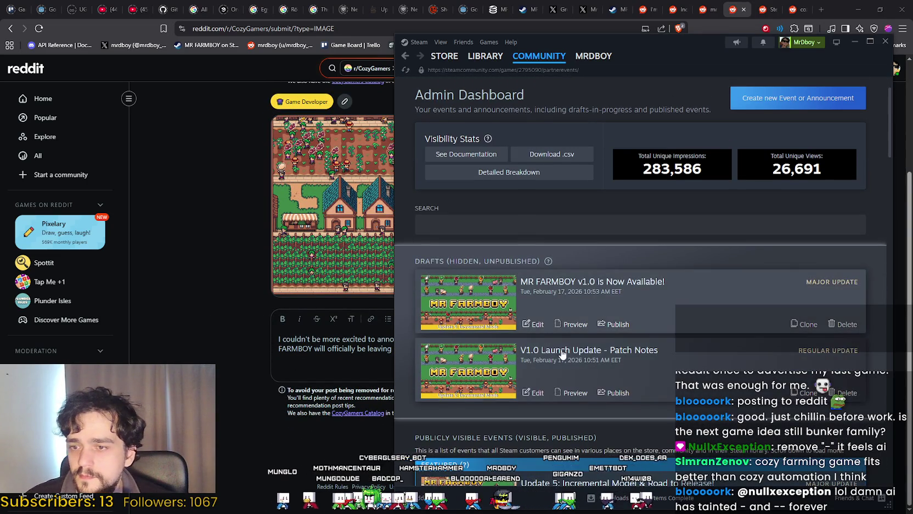
{"action": "scroll", "coordinate": [548, 264], "scroll_direction": "down", "scroll_amount": 2}
{"action": "left_click", "coordinate": [536, 229]}
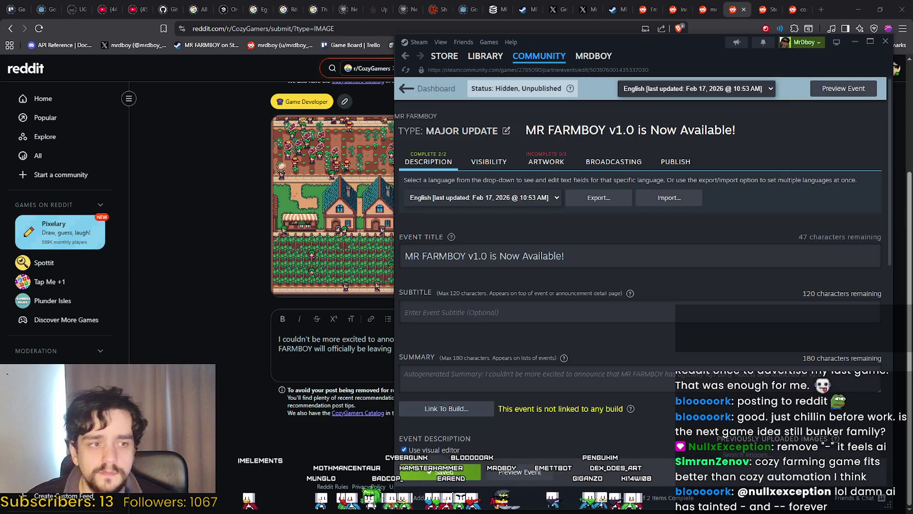
{"action": "scroll", "coordinate": [480, 349], "scroll_direction": "down", "scroll_amount": 10}
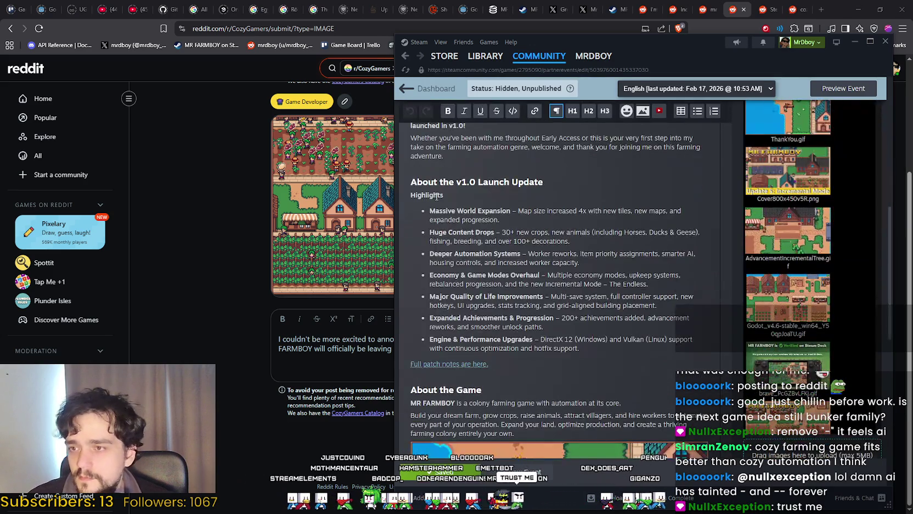
{"action": "scroll", "coordinate": [453, 254], "scroll_direction": "up", "scroll_amount": 1}
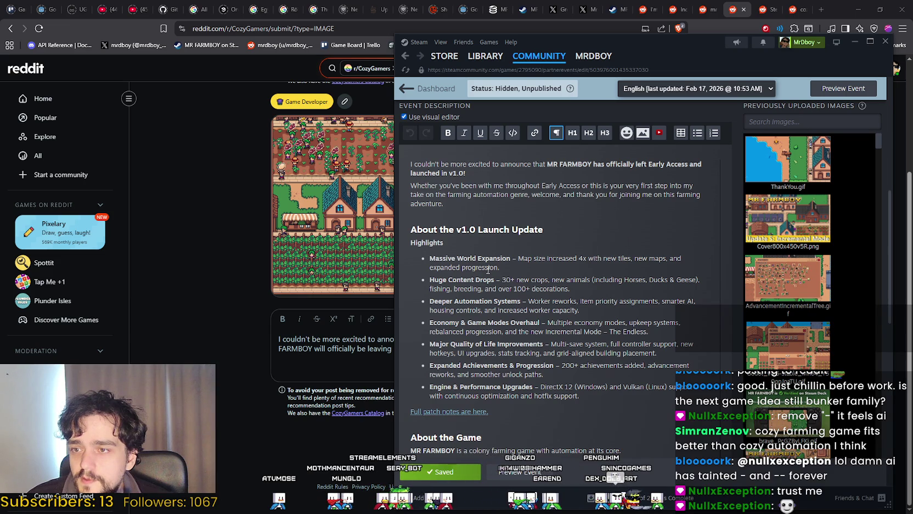
{"action": "mouse_move", "coordinate": [524, 279]}
{"action": "left_mouse_down"}
{"action": "mouse_move", "coordinate": [416, 229]}
{"action": "mouse_move", "coordinate": [548, 286]}
{"action": "mouse_move", "coordinate": [577, 315]}
{"action": "mouse_move", "coordinate": [616, 404]}
{"action": "left_mouse_up"}
{"action": "key", "text": "ctrl+c"}
{"action": "scroll", "coordinate": [541, 376], "scroll_direction": "down", "scroll_amount": 3}
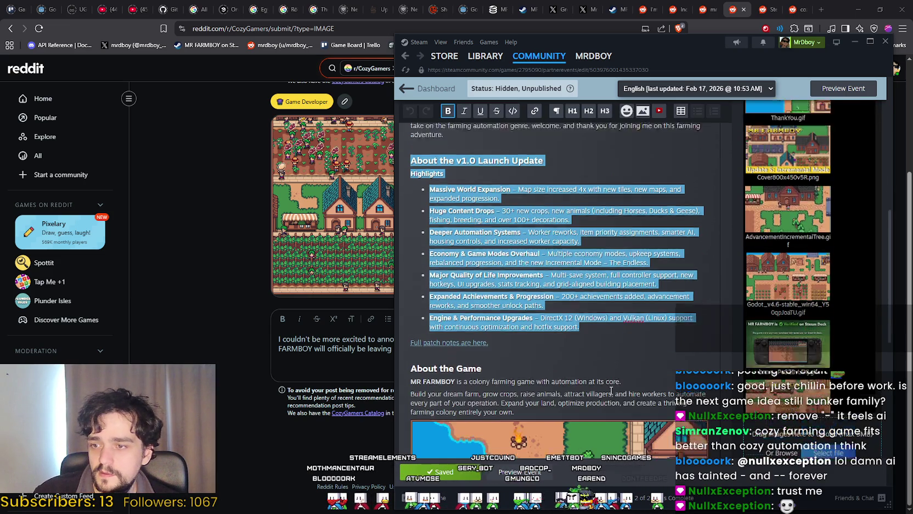
{"action": "left_click", "coordinate": [313, 365]}
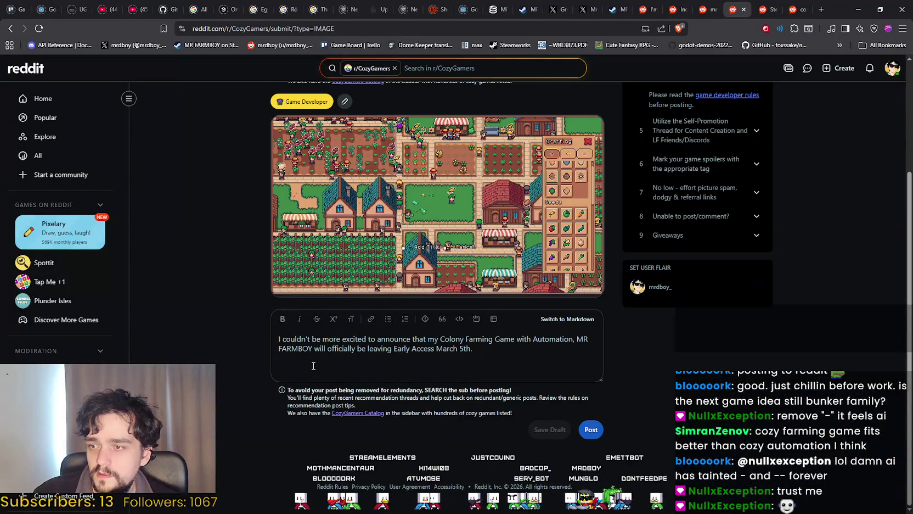
Step: Paste the v1.0 highlights into the post body and end the bullet list with a plain line
{"action": "key", "text": "ctrl+v"}
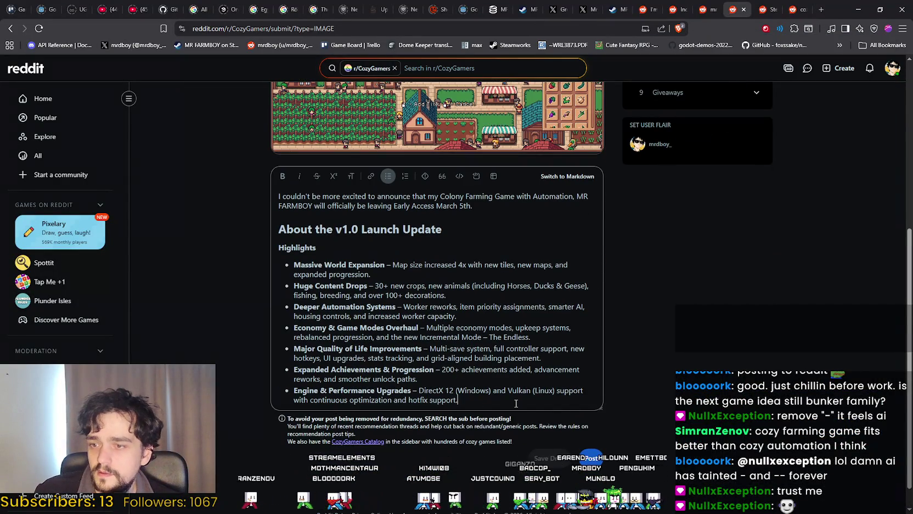
{"action": "key", "text": "Return"}
{"action": "key", "text": "BackSpace"}
{"action": "key", "text": "Return"}
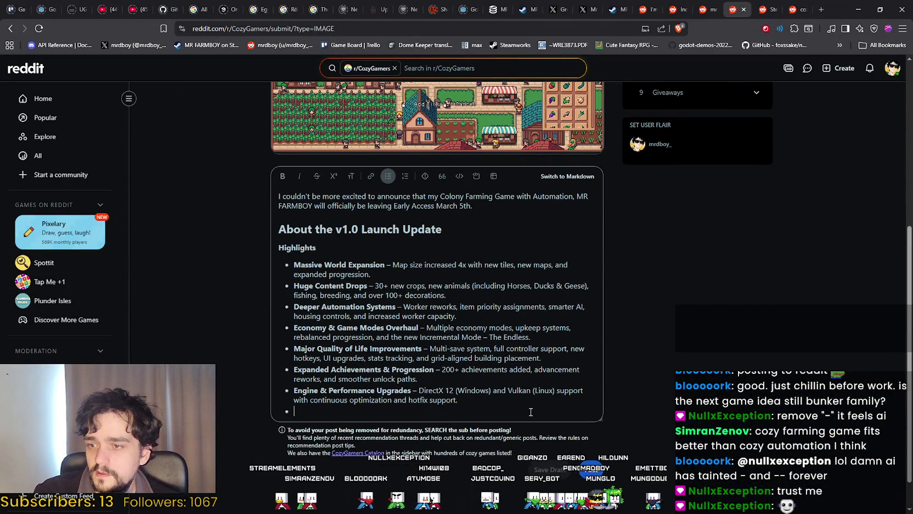
{"action": "key", "text": "Return"}
Step: Select and copy the About the Game section from the Steam event editor
{"action": "key", "text": "alt+Tab"}
{"action": "scroll", "coordinate": [412, 247], "scroll_direction": "down", "scroll_amount": 2}
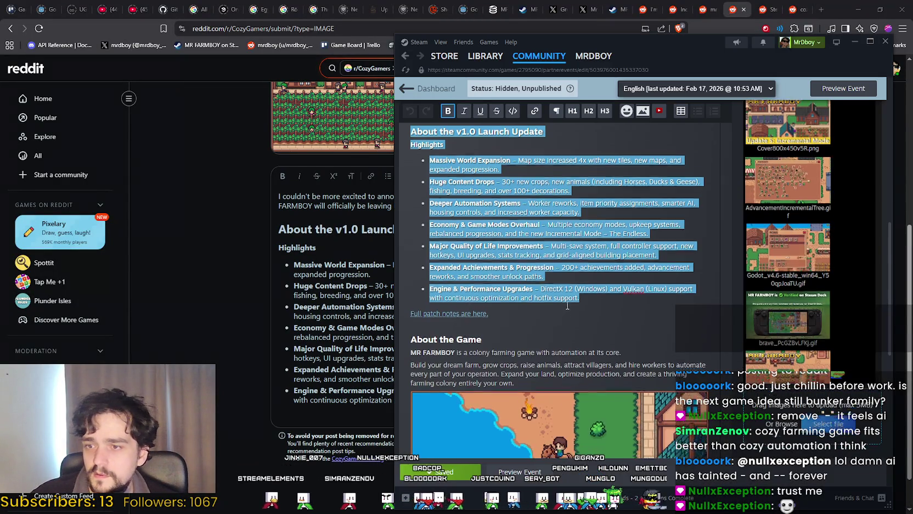
{"action": "left_click", "coordinate": [412, 247]}
{"action": "scroll", "coordinate": [407, 246], "scroll_direction": "down", "scroll_amount": 1}
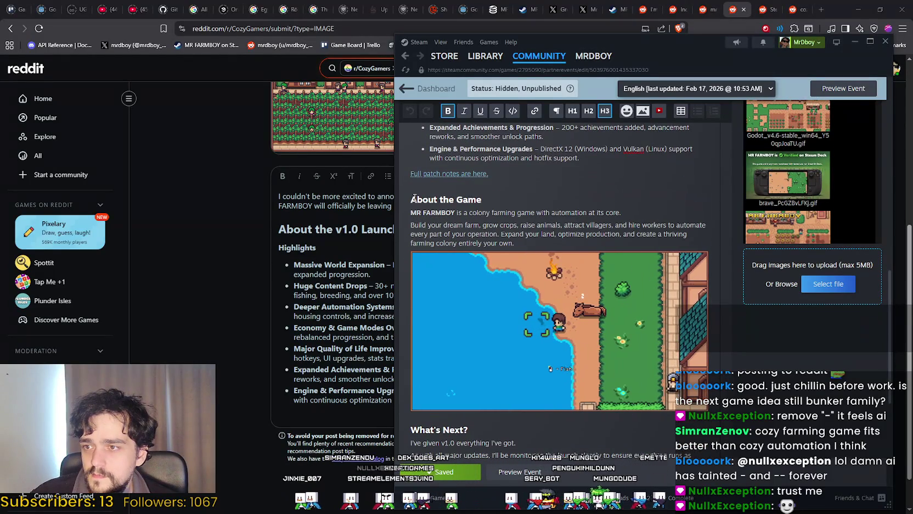
{"action": "mouse_move", "coordinate": [413, 199]}
{"action": "left_mouse_down"}
{"action": "mouse_move", "coordinate": [473, 223]}
{"action": "mouse_move", "coordinate": [483, 208]}
{"action": "mouse_move", "coordinate": [617, 217]}
{"action": "mouse_move", "coordinate": [711, 254]}
{"action": "left_mouse_up"}
{"action": "scroll", "coordinate": [623, 151], "scroll_direction": "down", "scroll_amount": 2}
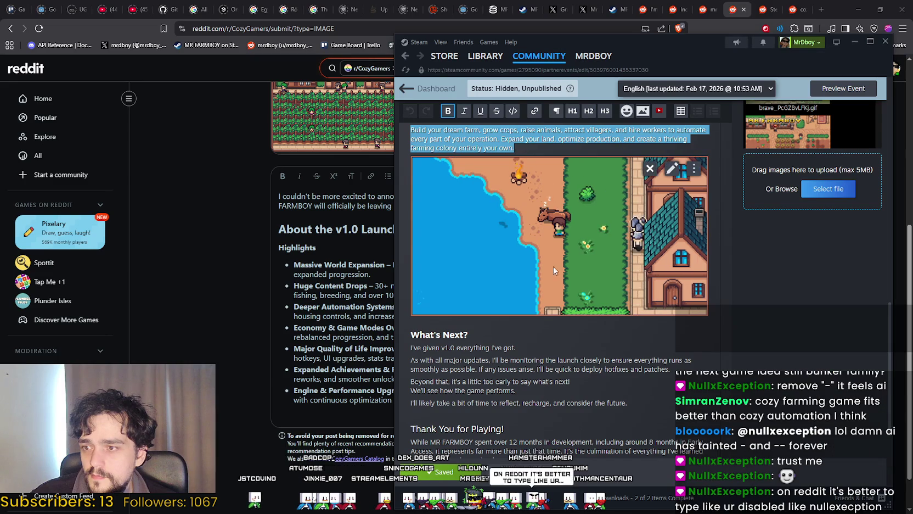
{"action": "scroll", "coordinate": [553, 266], "scroll_direction": "down", "scroll_amount": 3}
Step: Paste the About the Game section at the end of the Reddit post body
{"action": "left_click", "coordinate": [315, 413]}
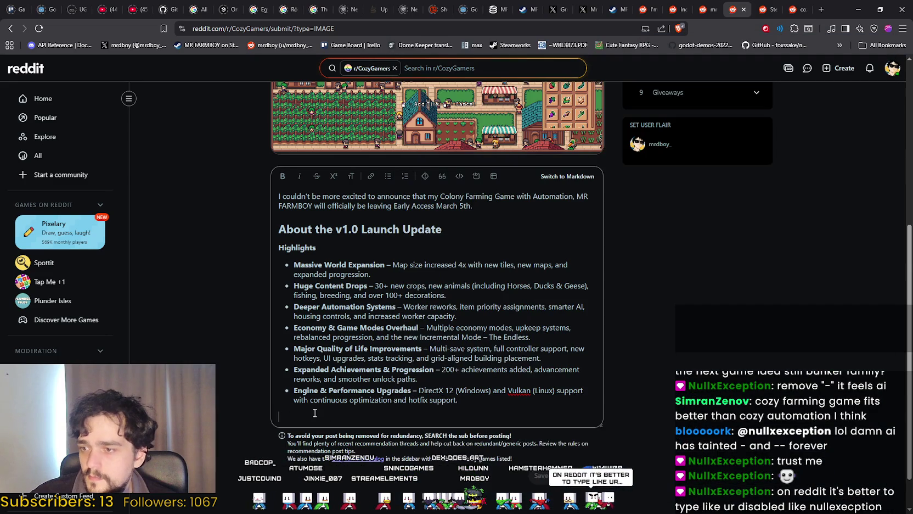
{"action": "scroll", "coordinate": [320, 408], "scroll_direction": "down", "scroll_amount": 2}
{"action": "key", "text": "Return"}
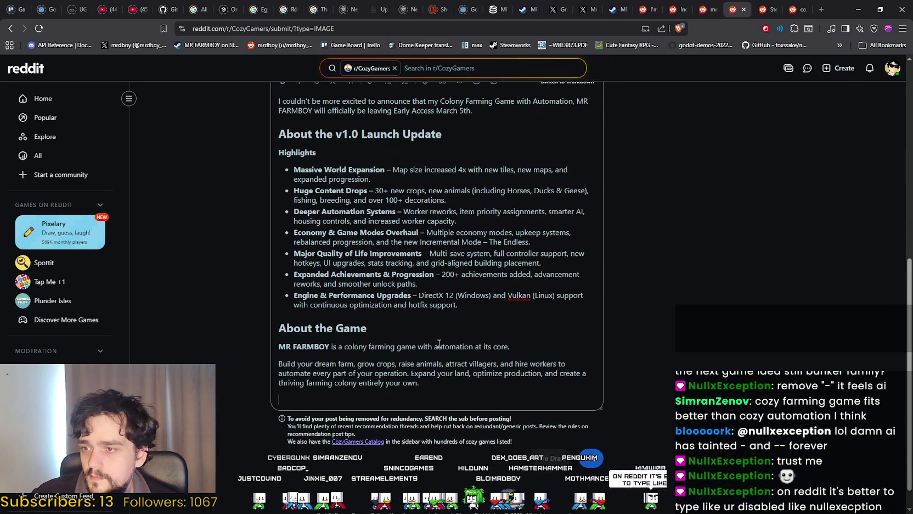
{"action": "key", "text": "BackSpace"}
{"action": "scroll", "coordinate": [467, 354], "scroll_direction": "up", "scroll_amount": 2}
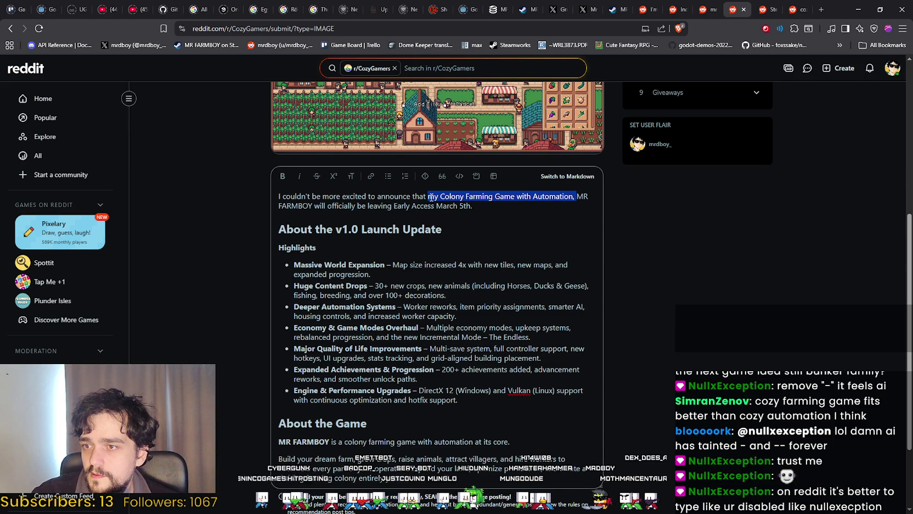
Step: Delete 'my Colony Farming Game with Automation,' from the opening sentence
{"action": "key", "text": "BackSpace"}
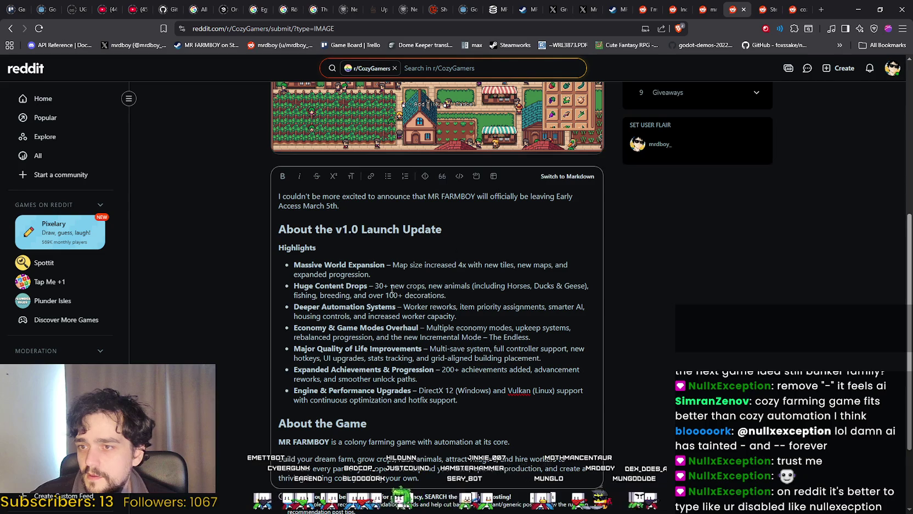
{"action": "scroll", "coordinate": [334, 372], "scroll_direction": "down", "scroll_amount": 1}
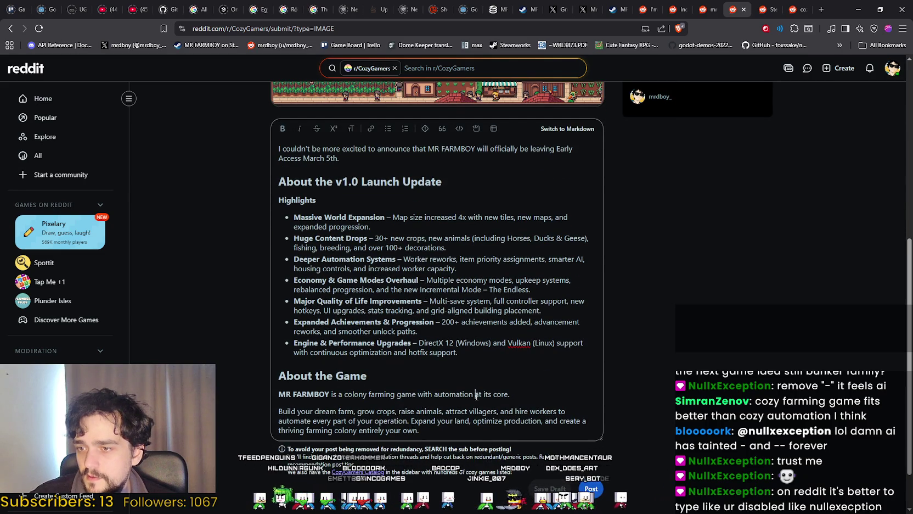
{"action": "left_click", "coordinate": [434, 448]}
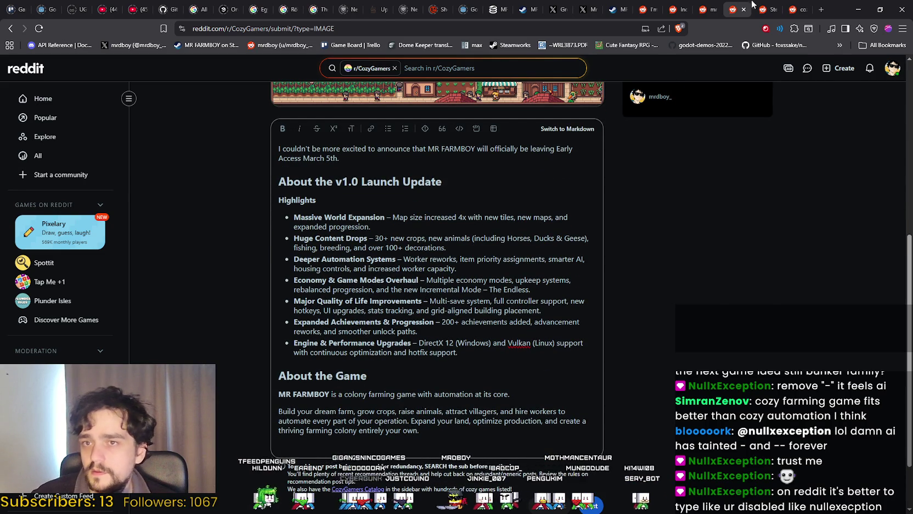
{"action": "key", "text": "ctrl+Tab"}
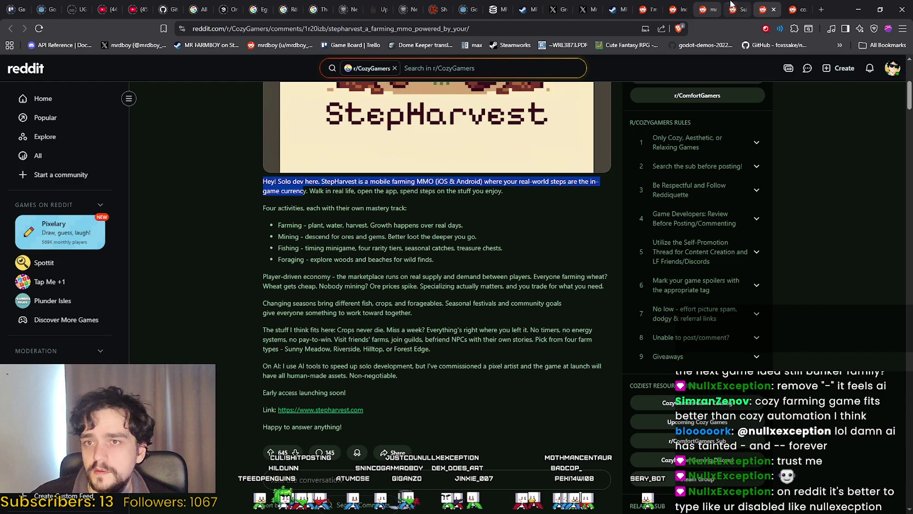
{"action": "left_click", "coordinate": [737, 9]}
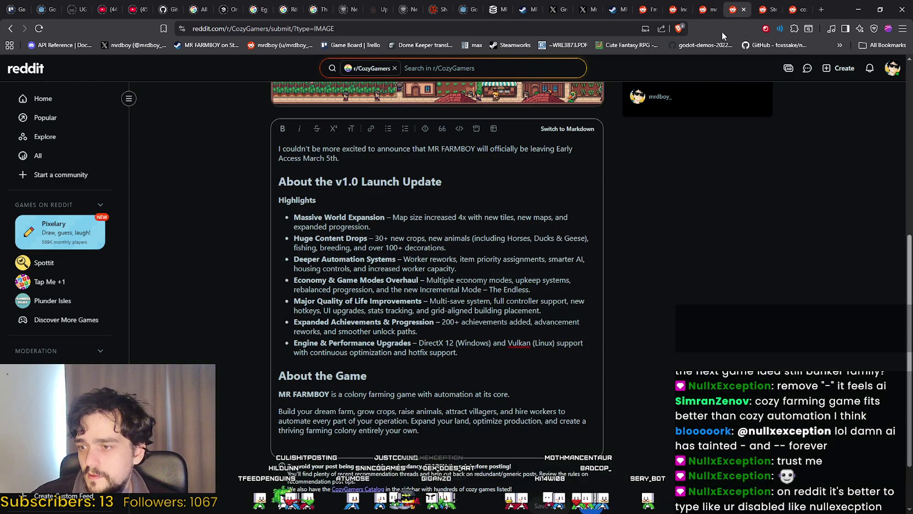
Step: Add a 'Link:' line with the MR FARMBOY Steam store URL and a 'Happy Farming!' sign-off
{"action": "left_click", "coordinate": [293, 442]}
{"action": "type", "text": "Link:"}
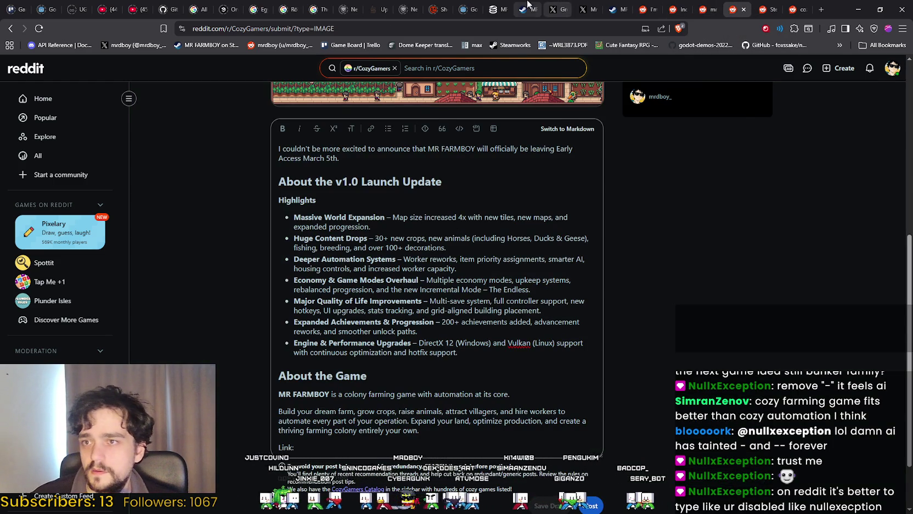
{"action": "left_click", "coordinate": [527, 9]}
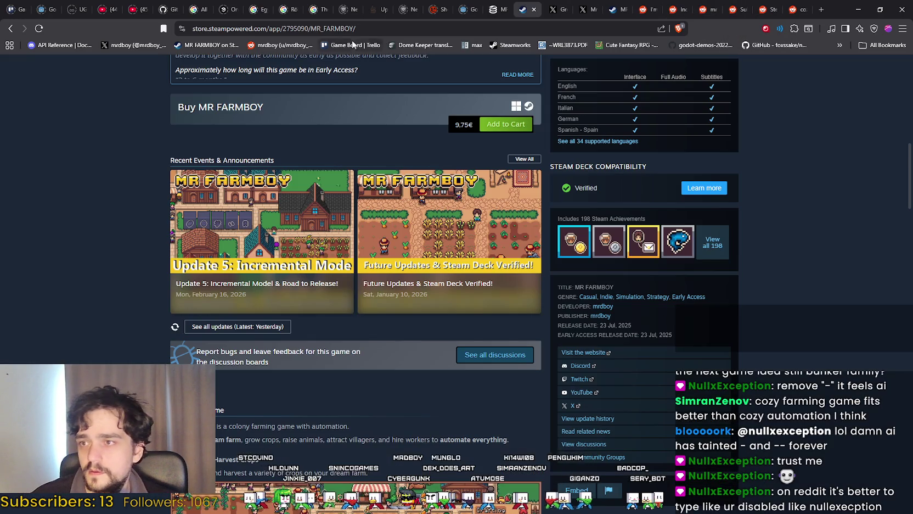
{"action": "left_click", "coordinate": [794, 9]}
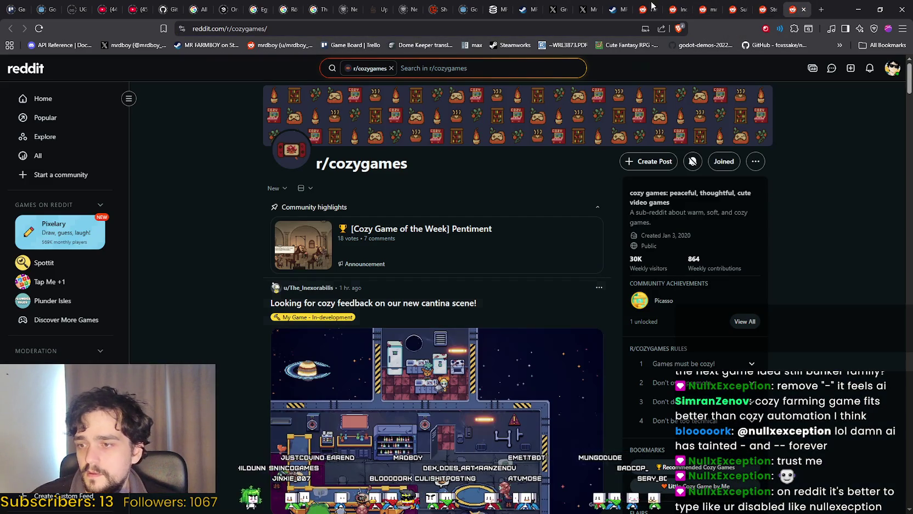
{"action": "left_click", "coordinate": [768, 9]}
{"action": "left_click", "coordinate": [737, 10]}
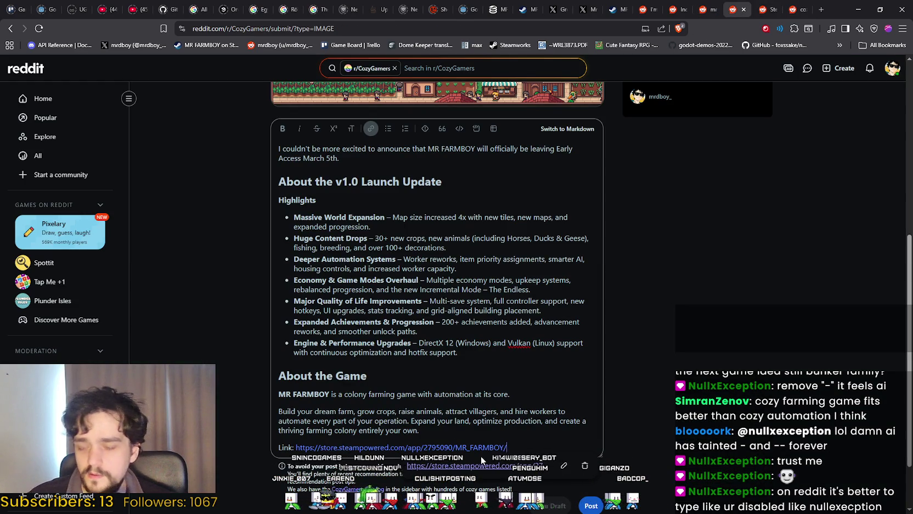
{"action": "key", "text": "Return"}
{"action": "type", "text": "Happy Farming!"}
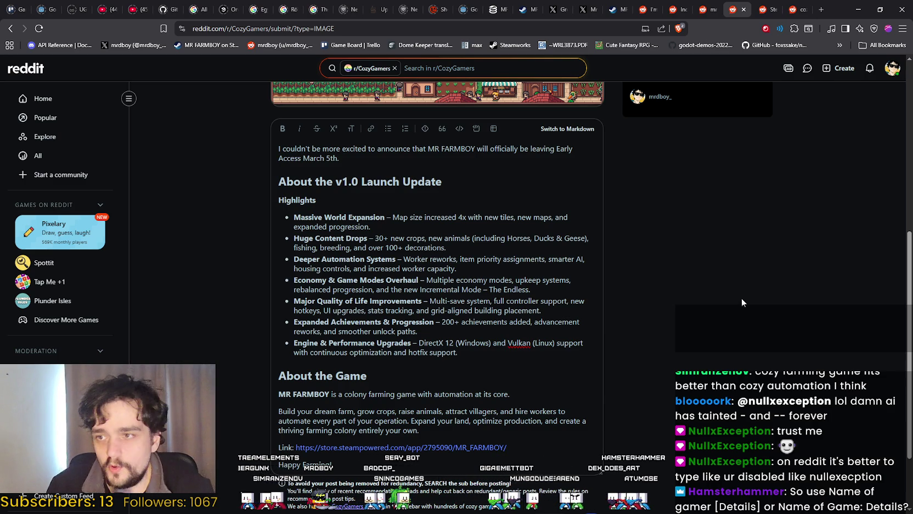
{"action": "scroll", "coordinate": [658, 335], "scroll_direction": "up", "scroll_amount": 6}
Step: Insert 'a' before 'cozy' so the title reads 'MR FARMBOY a cozy farming colony game with automation'
{"action": "left_click", "coordinate": [329, 191]}
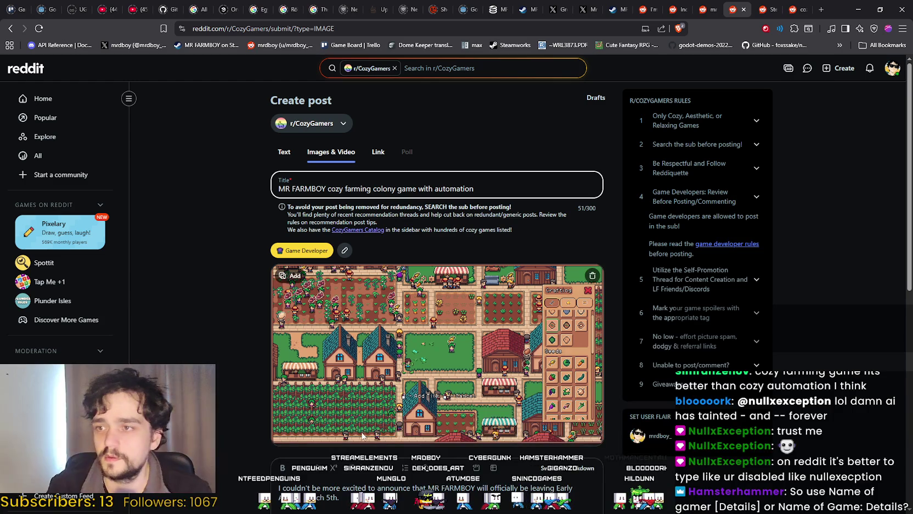
{"action": "left_click", "coordinate": [328, 186]}
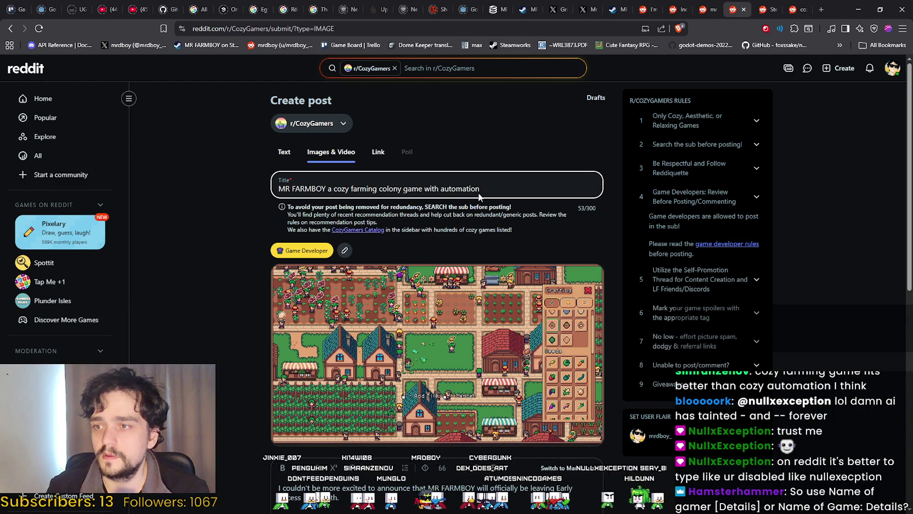
{"action": "key", "text": "End"}
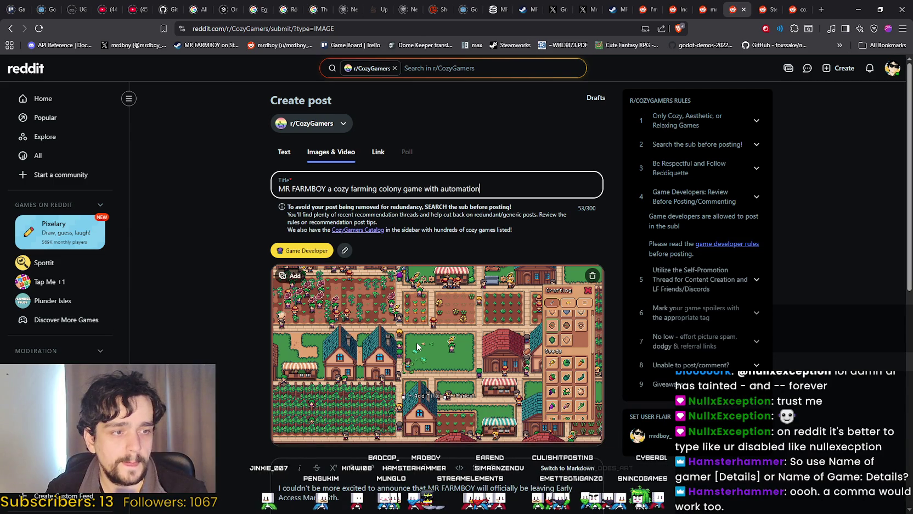
{"action": "left_click", "coordinate": [177, 274]}
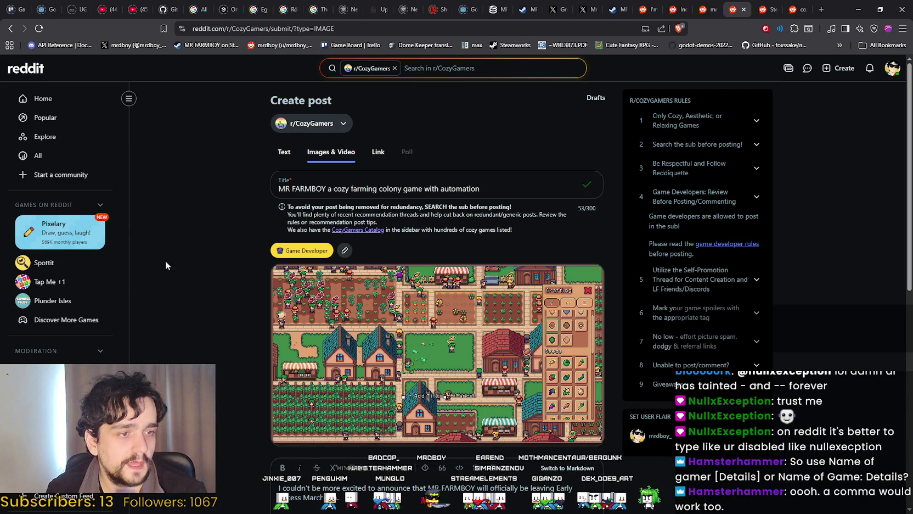
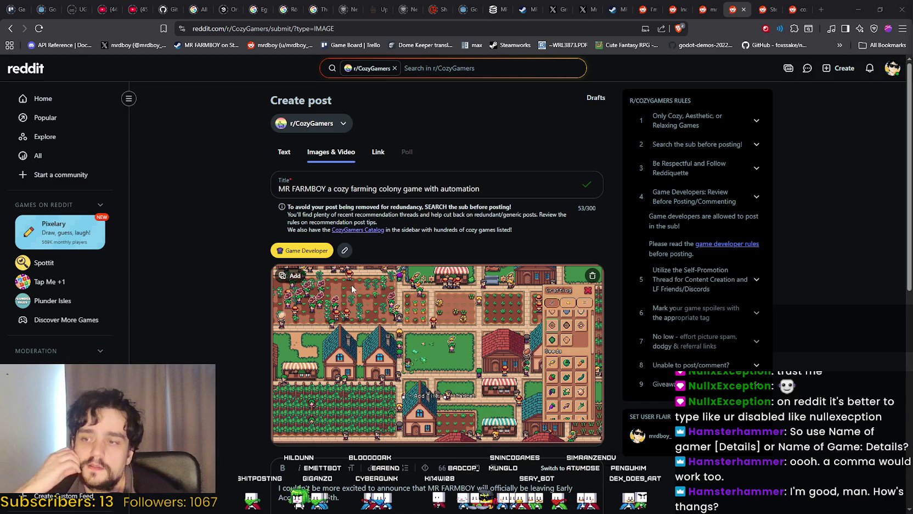
Step: Look over the MR FARMBOY draft's title, flair, image and body, then view the StepHarvest post
{"action": "scroll", "coordinate": [653, 417], "scroll_direction": "down", "scroll_amount": 8}
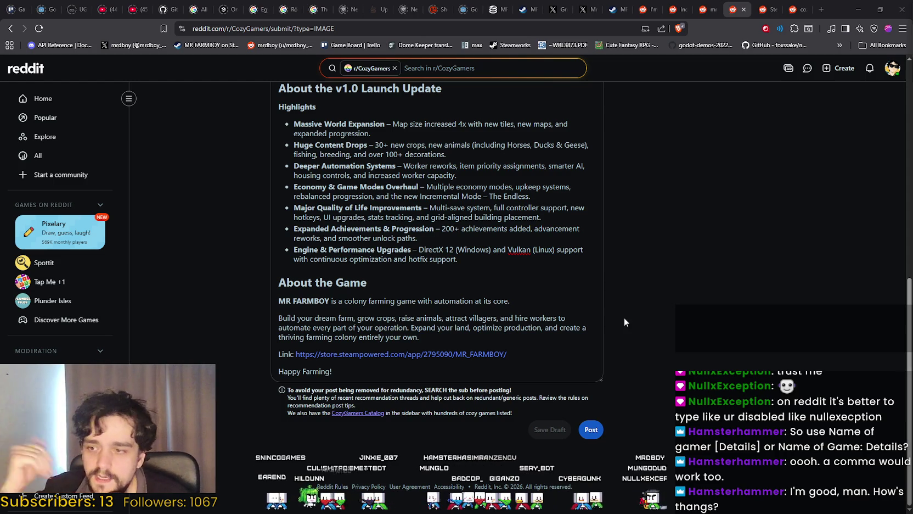
{"action": "scroll", "coordinate": [624, 385], "scroll_direction": "up", "scroll_amount": 6}
{"action": "scroll", "coordinate": [615, 437], "scroll_direction": "down", "scroll_amount": 4}
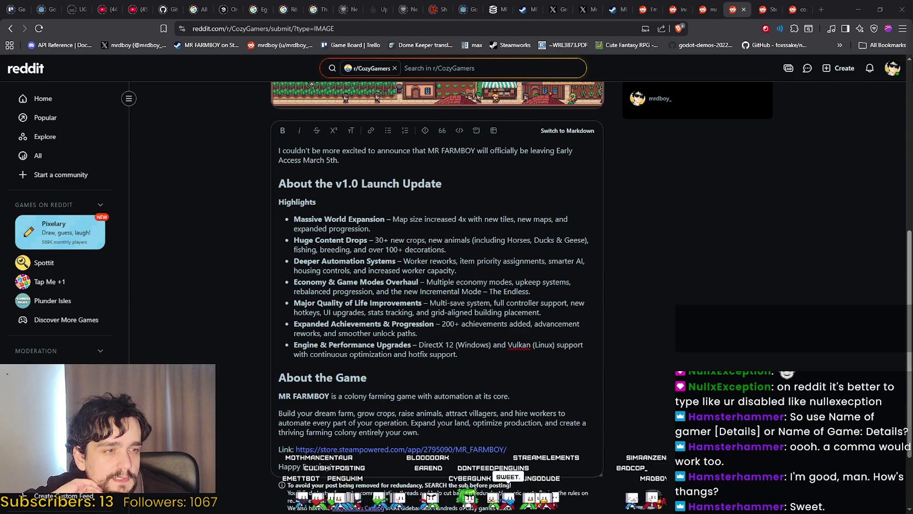
{"action": "scroll", "coordinate": [766, 316], "scroll_direction": "down", "scroll_amount": 2}
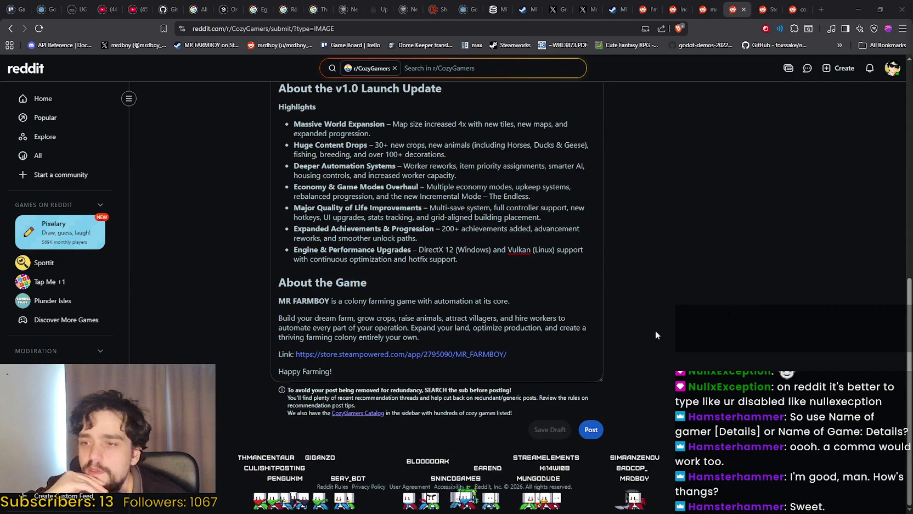
{"action": "scroll", "coordinate": [645, 323], "scroll_direction": "up", "scroll_amount": 4}
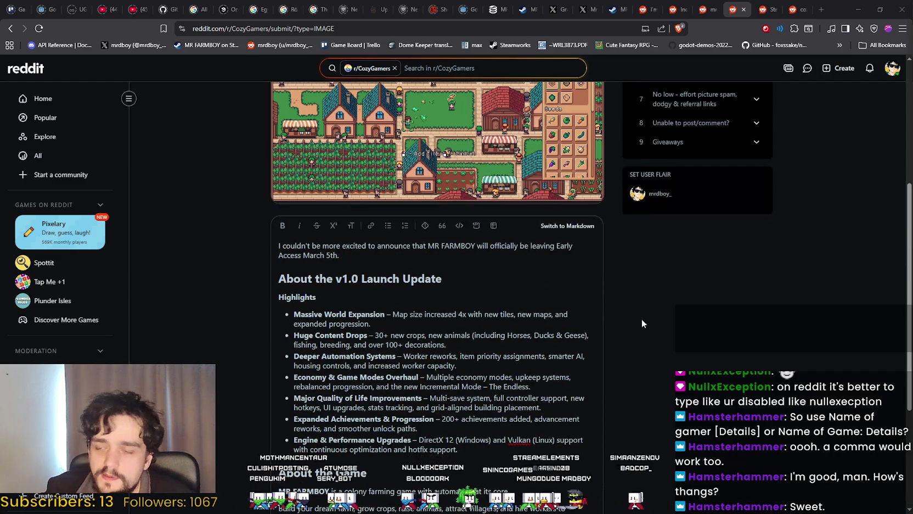
{"action": "scroll", "coordinate": [642, 318], "scroll_direction": "up", "scroll_amount": 2}
{"action": "scroll", "coordinate": [642, 320], "scroll_direction": "up", "scroll_amount": 2}
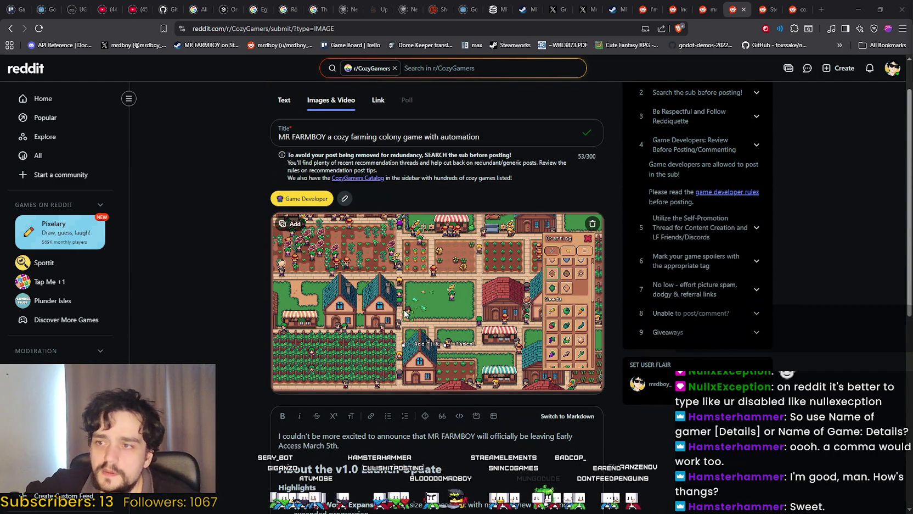
{"action": "scroll", "coordinate": [399, 295], "scroll_direction": "down", "scroll_amount": 3}
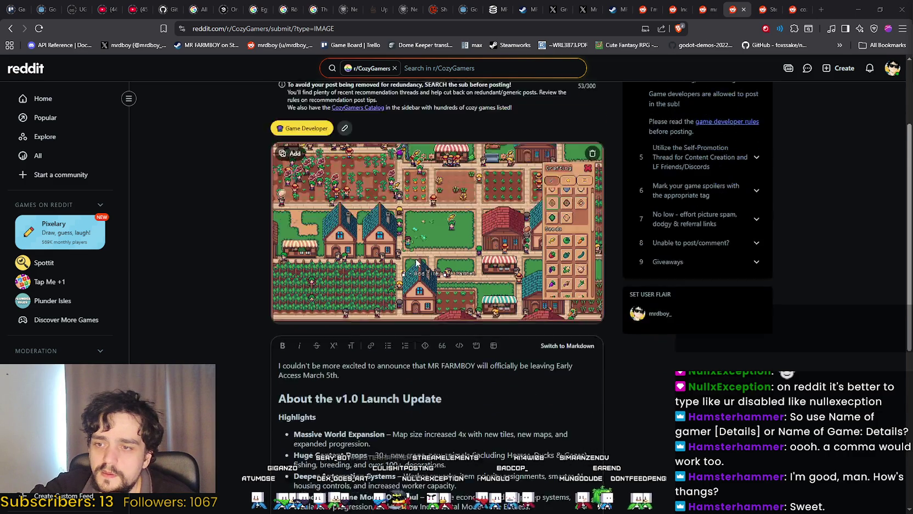
{"action": "left_click", "coordinate": [767, 9]}
{"action": "scroll", "coordinate": [718, 326], "scroll_direction": "up", "scroll_amount": 1}
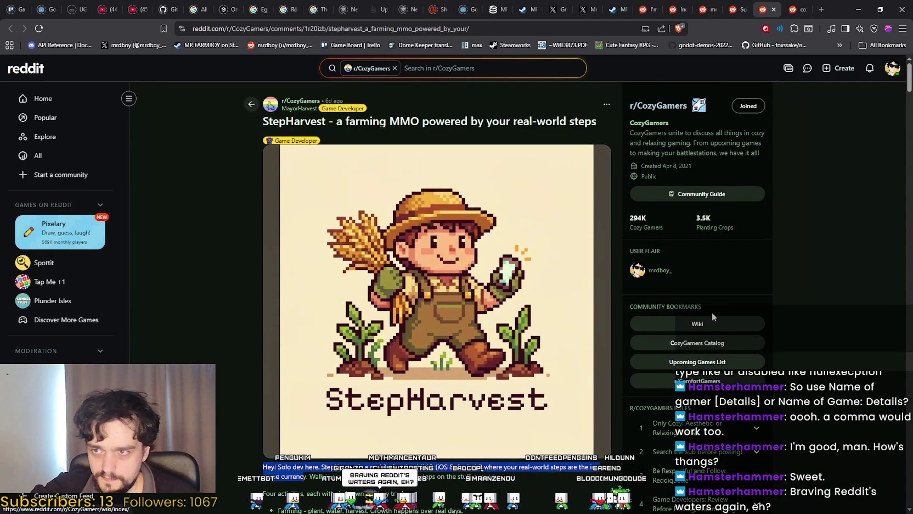
Step: Back on the MR FARMBOY draft, insert a dash after MR FARMBOY in the title
{"action": "left_click", "coordinate": [727, 7]}
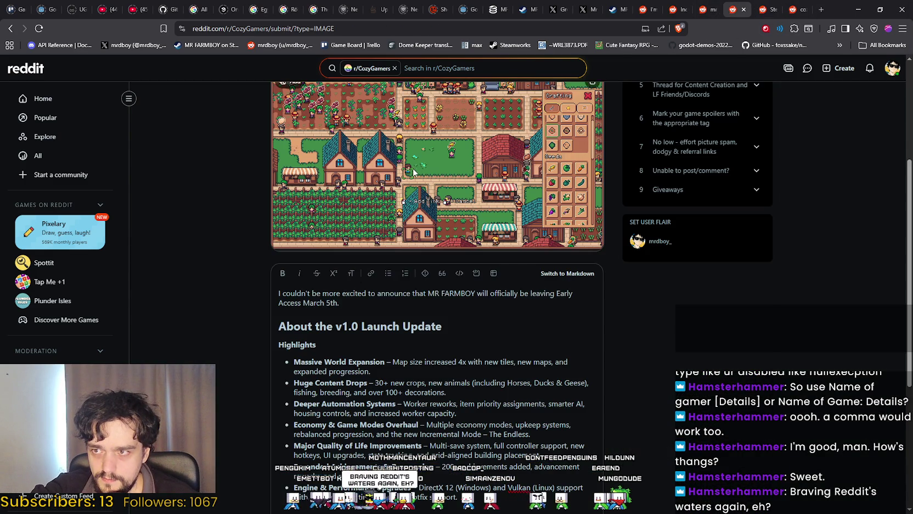
{"action": "scroll", "coordinate": [414, 172], "scroll_direction": "up", "scroll_amount": 3}
{"action": "left_click", "coordinate": [327, 188]}
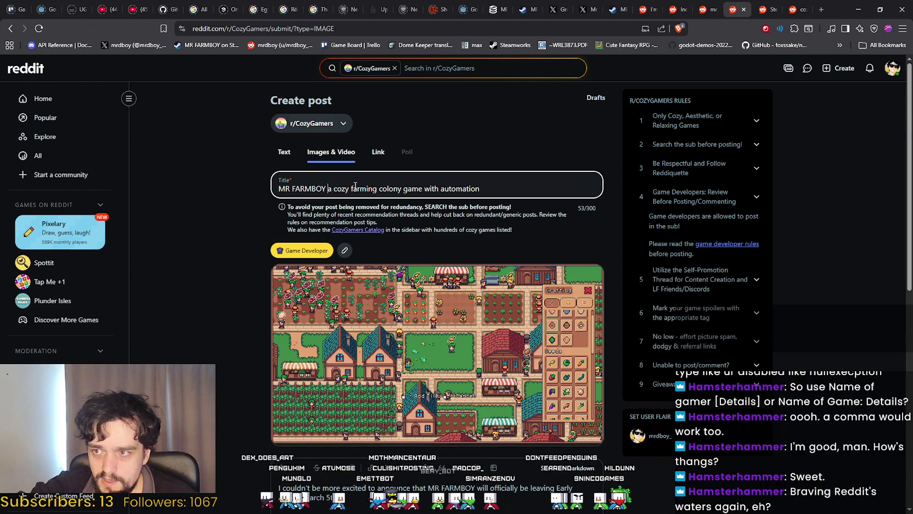
{"action": "type", "text": "-"}
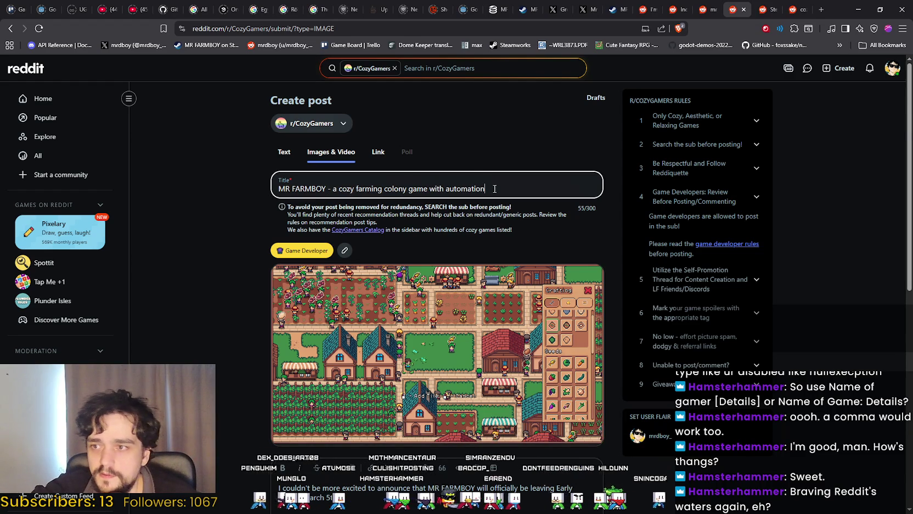
Step: Compare with the StepHarvest post's title format, then recheck the draft body ending 'Happy Farming!'
{"action": "left_click", "coordinate": [762, 8]}
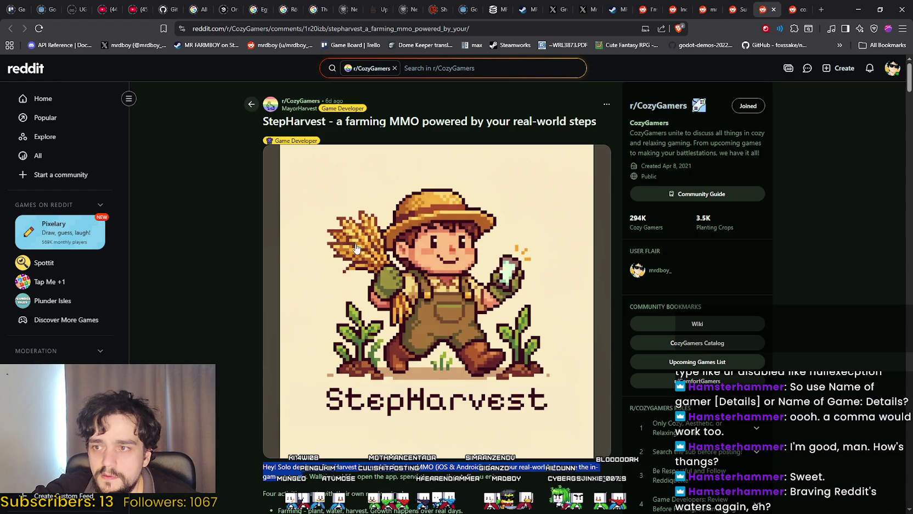
{"action": "left_click", "coordinate": [738, 8]}
{"action": "scroll", "coordinate": [437, 274], "scroll_direction": "down", "scroll_amount": 1}
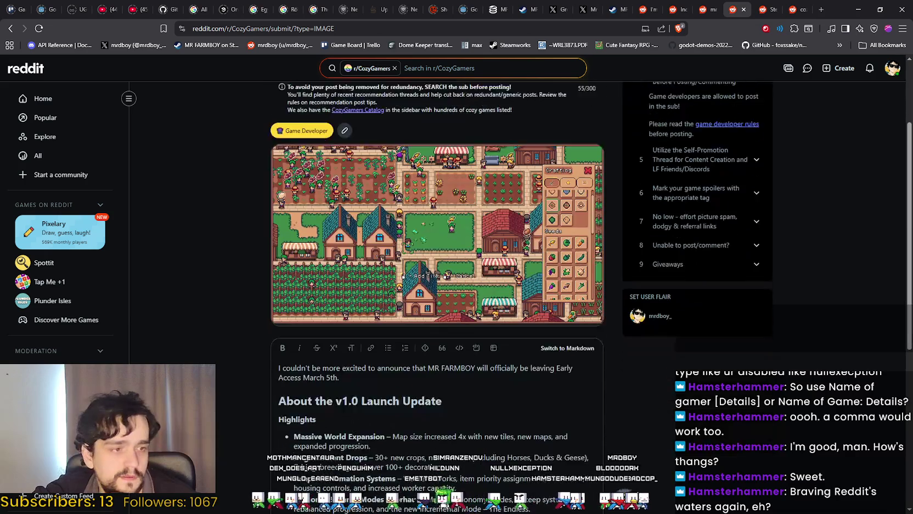
{"action": "scroll", "coordinate": [453, 394], "scroll_direction": "down", "scroll_amount": 5}
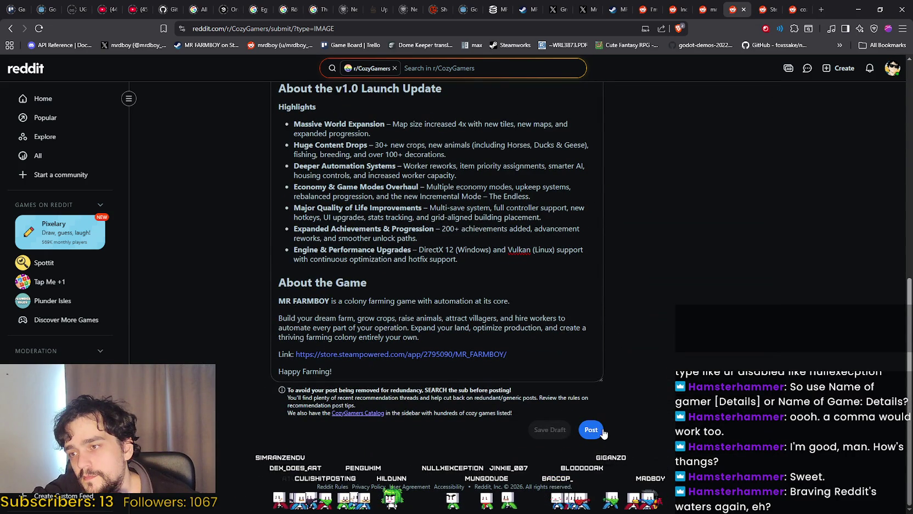
{"action": "scroll", "coordinate": [627, 412], "scroll_direction": "up", "scroll_amount": 4}
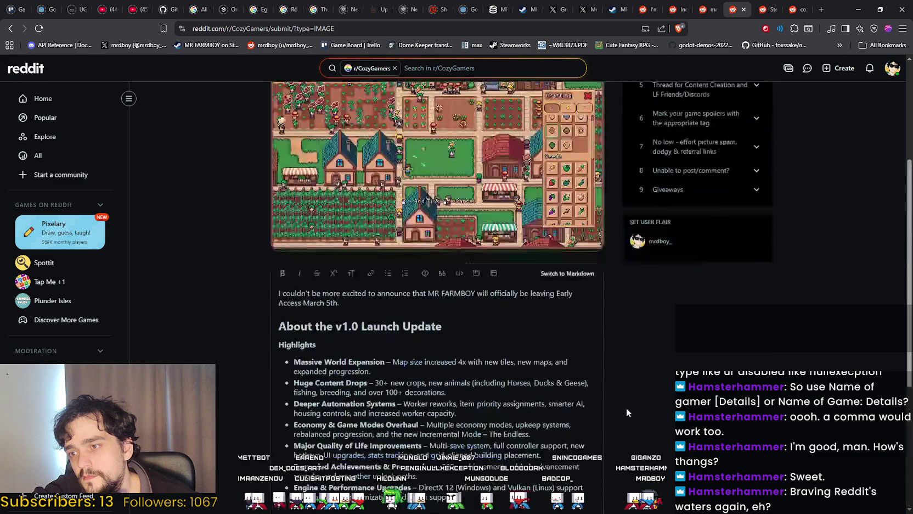
{"action": "scroll", "coordinate": [627, 412], "scroll_direction": "up", "scroll_amount": 4}
{"action": "scroll", "coordinate": [642, 434], "scroll_direction": "down", "scroll_amount": 8}
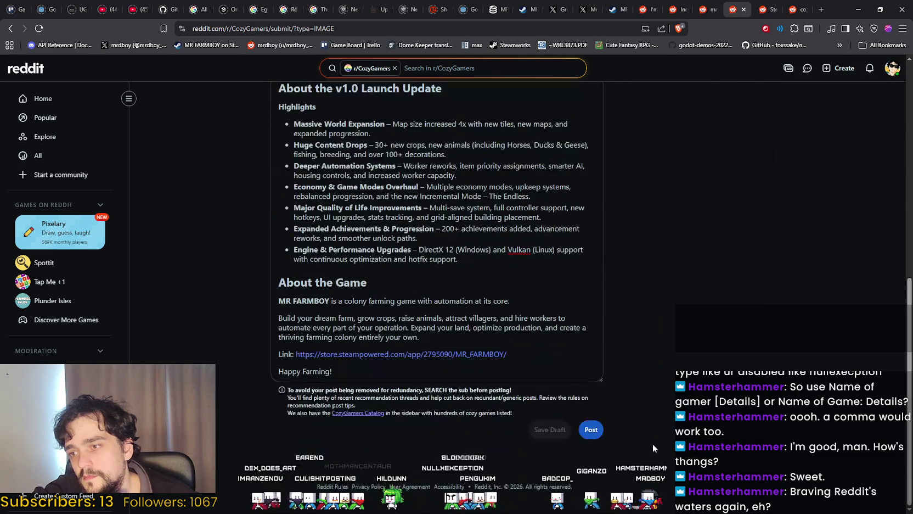
Step: Submit the MR FARMBOY post to r/CozyGamers and open it from the subreddit feed
{"action": "left_click", "coordinate": [591, 429]}
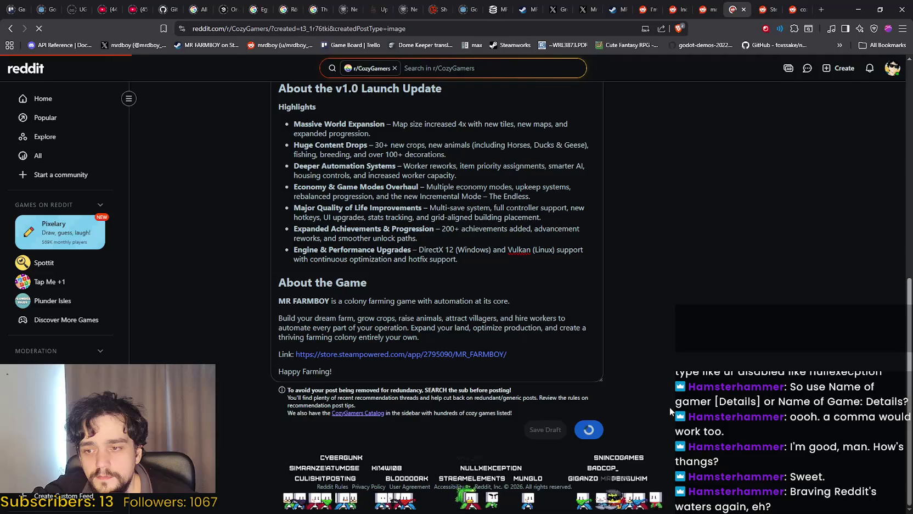
{"action": "scroll", "coordinate": [318, 272], "scroll_direction": "down", "scroll_amount": 3}
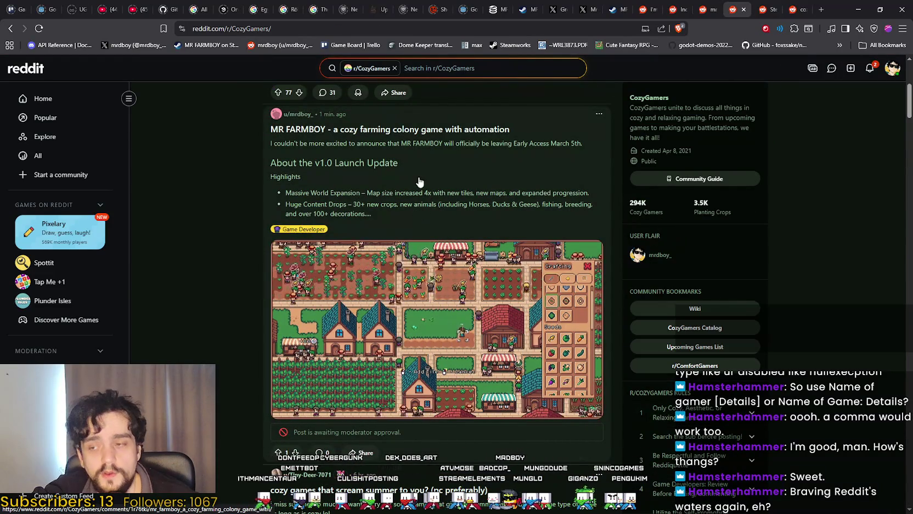
{"action": "left_click", "coordinate": [447, 148]}
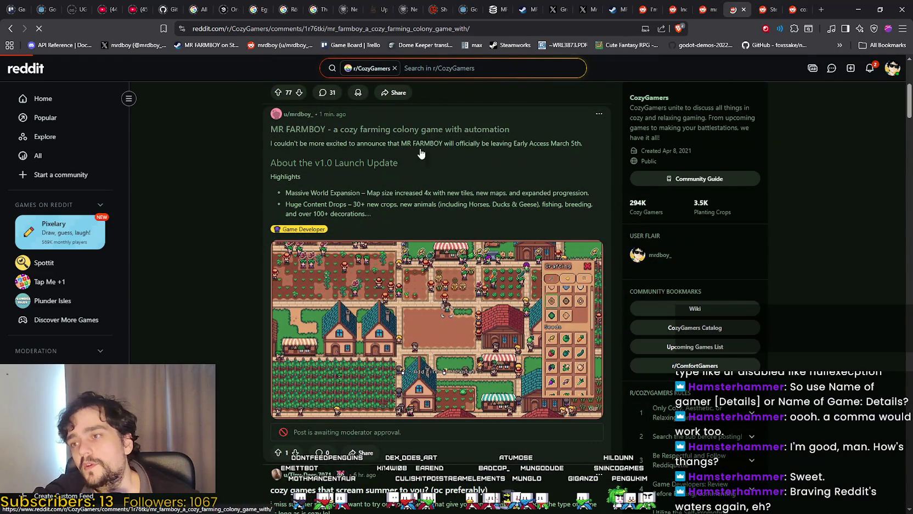
{"action": "scroll", "coordinate": [203, 274], "scroll_direction": "down", "scroll_amount": 5}
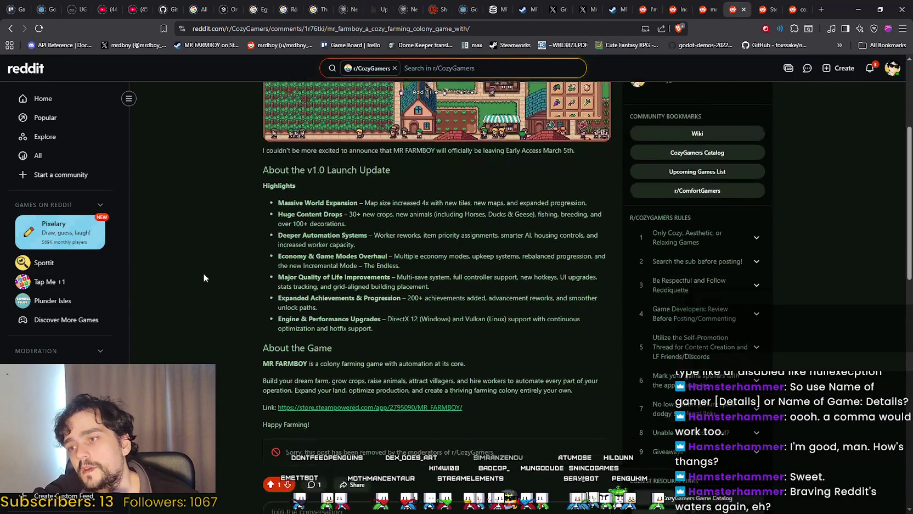
Step: Read the moderator's removal comment, highlighting the word 'Wednesdays' in the posting rule
{"action": "scroll", "coordinate": [202, 272], "scroll_direction": "up", "scroll_amount": 5}
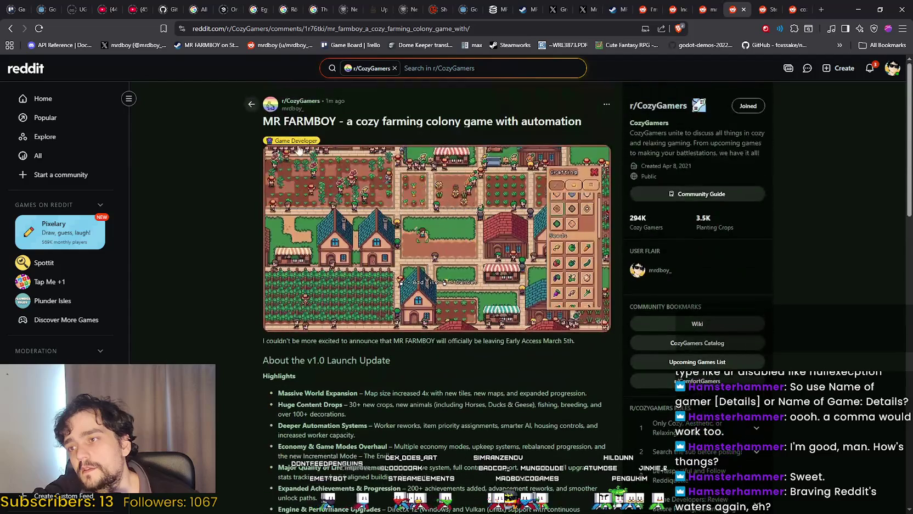
{"action": "scroll", "coordinate": [199, 317], "scroll_direction": "down", "scroll_amount": 10}
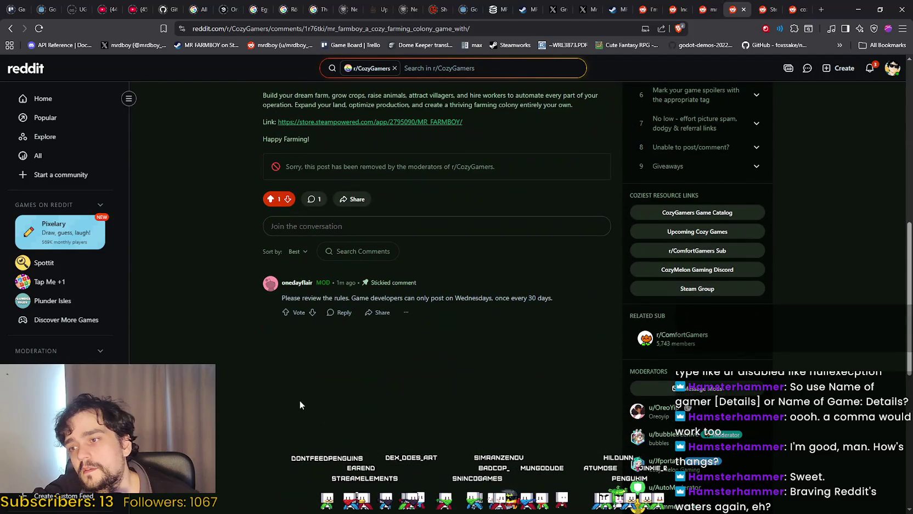
{"action": "double_click", "coordinate": [473, 298]}
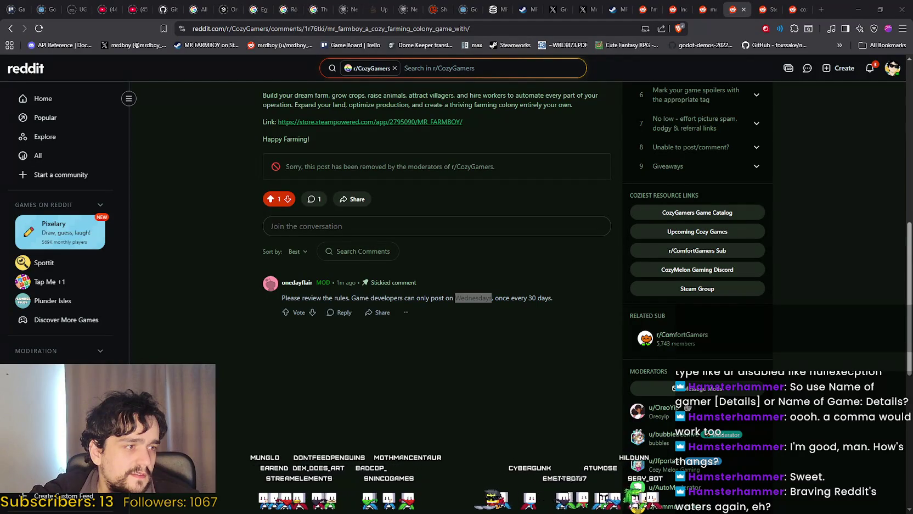
{"action": "scroll", "coordinate": [538, 371], "scroll_direction": "up", "scroll_amount": 3}
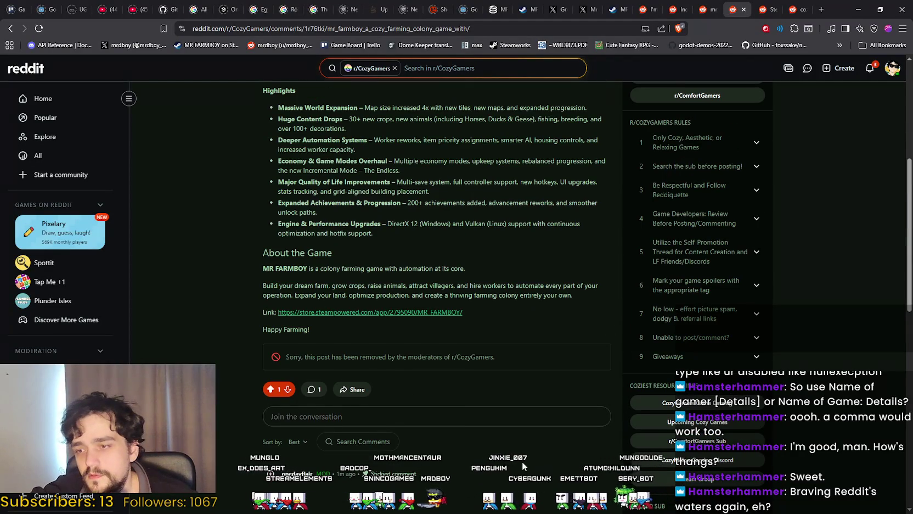
{"action": "scroll", "coordinate": [340, 399], "scroll_direction": "down", "scroll_amount": 2}
Step: Expand the 'Join the conversation' comment editor and select the whole post title
{"action": "mouse_move", "coordinate": [282, 385]}
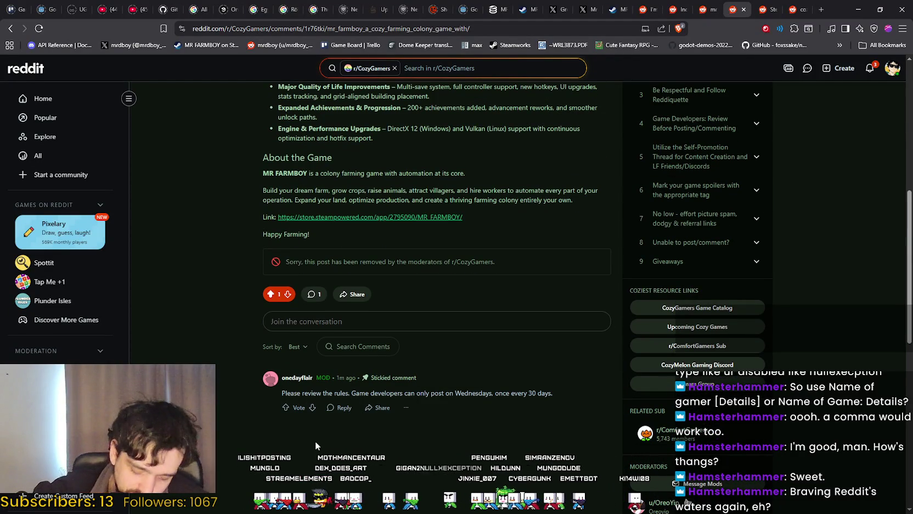
{"action": "scroll", "coordinate": [318, 440], "scroll_direction": "up", "scroll_amount": 2}
{"action": "left_click", "coordinate": [398, 461]}
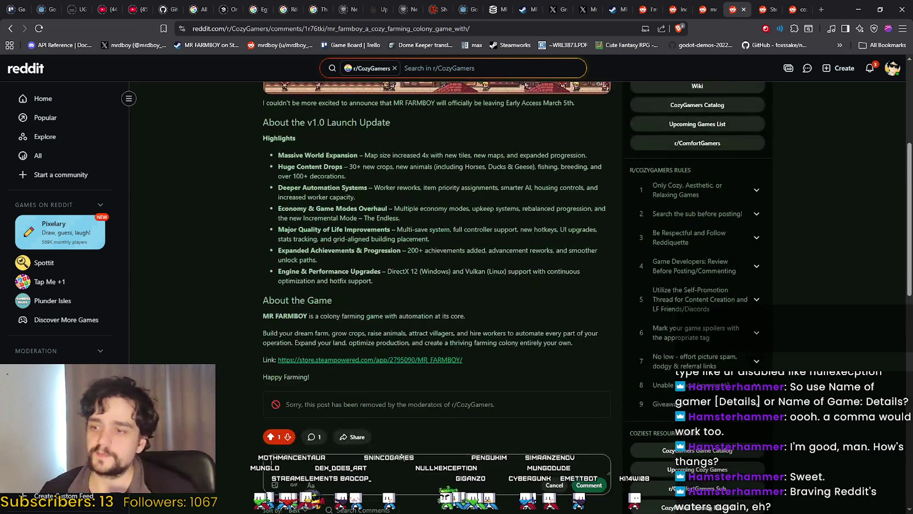
{"action": "scroll", "coordinate": [398, 420], "scroll_direction": "up", "scroll_amount": 5}
{"action": "scroll", "coordinate": [359, 402], "scroll_direction": "down", "scroll_amount": 3}
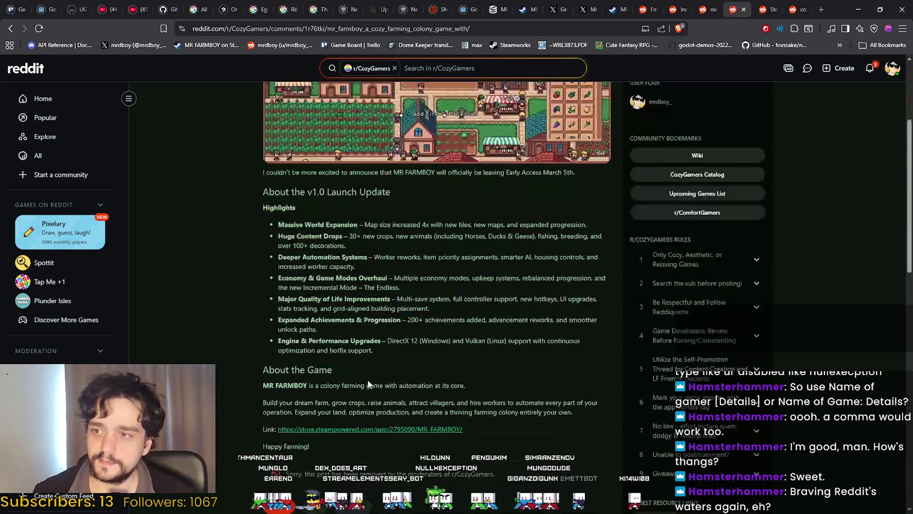
{"action": "scroll", "coordinate": [357, 388], "scroll_direction": "up", "scroll_amount": 4}
{"action": "triple_click", "coordinate": [275, 124]}
{"action": "scroll", "coordinate": [204, 276], "scroll_direction": "down", "scroll_amount": 6}
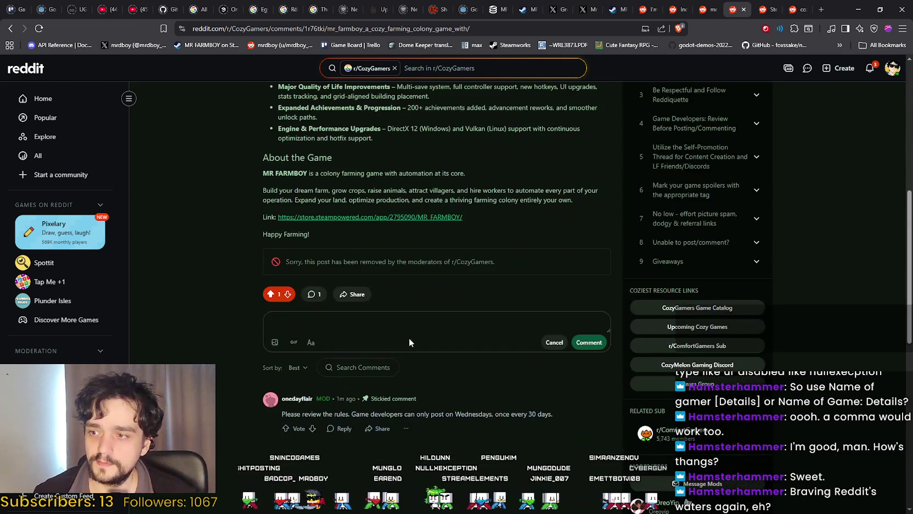
{"action": "left_click", "coordinate": [408, 324]}
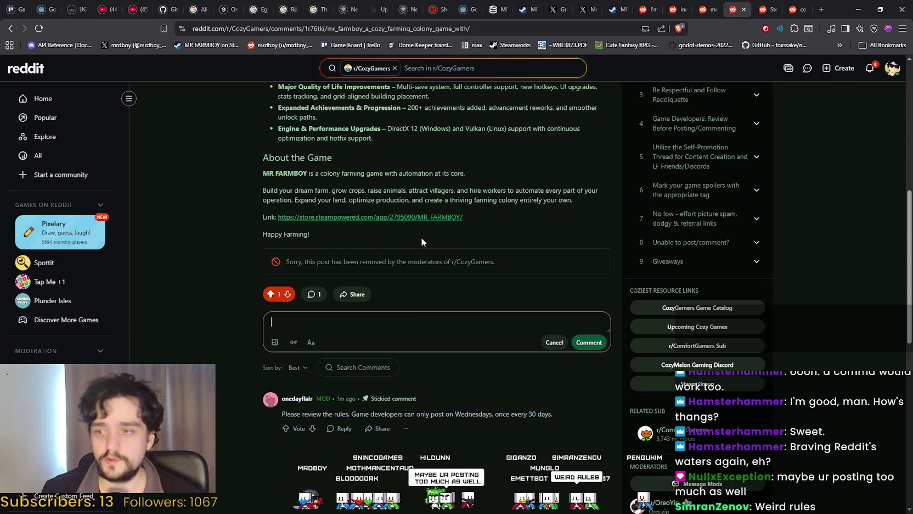
{"action": "scroll", "coordinate": [355, 373], "scroll_direction": "up", "scroll_amount": 7}
{"action": "mouse_move", "coordinate": [239, 135]}
{"action": "left_mouse_down"}
{"action": "mouse_move", "coordinate": [587, 118]}
{"action": "mouse_move", "coordinate": [329, 439]}
{"action": "mouse_move", "coordinate": [112, 308]}
{"action": "left_mouse_up"}
{"action": "left_click", "coordinate": [143, 318]}
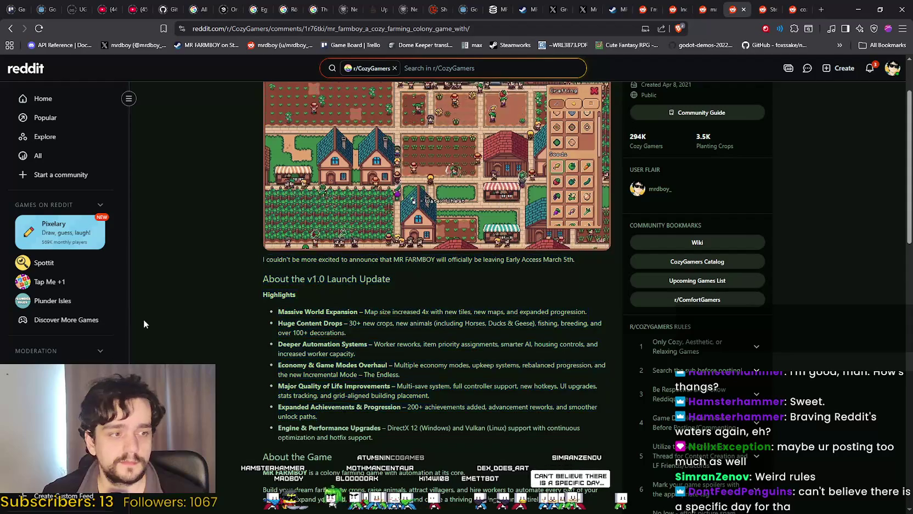
{"action": "scroll", "coordinate": [144, 319], "scroll_direction": "down", "scroll_amount": 4}
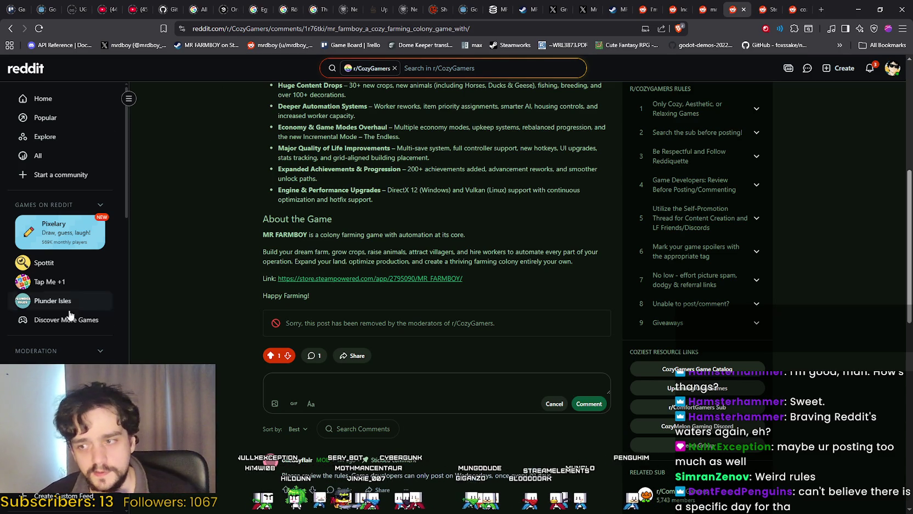
{"action": "scroll", "coordinate": [215, 421], "scroll_direction": "up", "scroll_amount": 4}
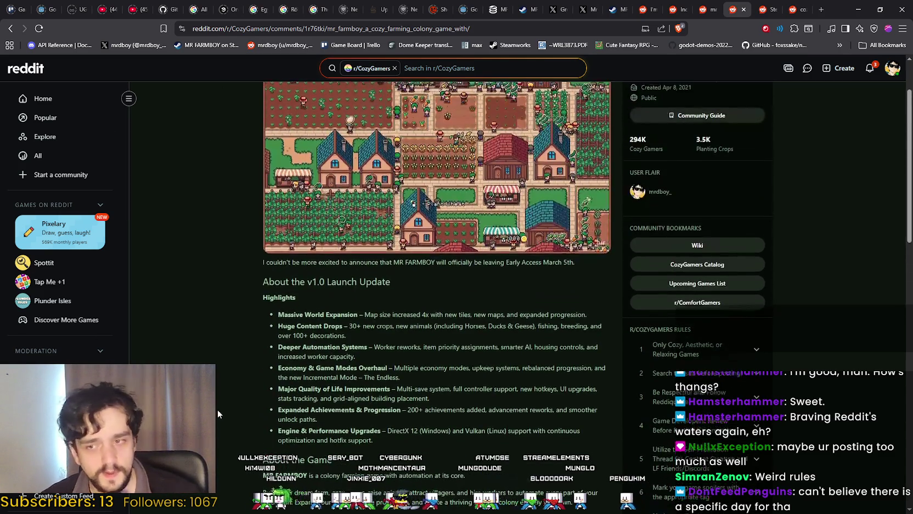
Step: Scroll over the removed MR FARMBOY post and open its ... options menu
{"action": "scroll", "coordinate": [218, 409], "scroll_direction": "up", "scroll_amount": 2}
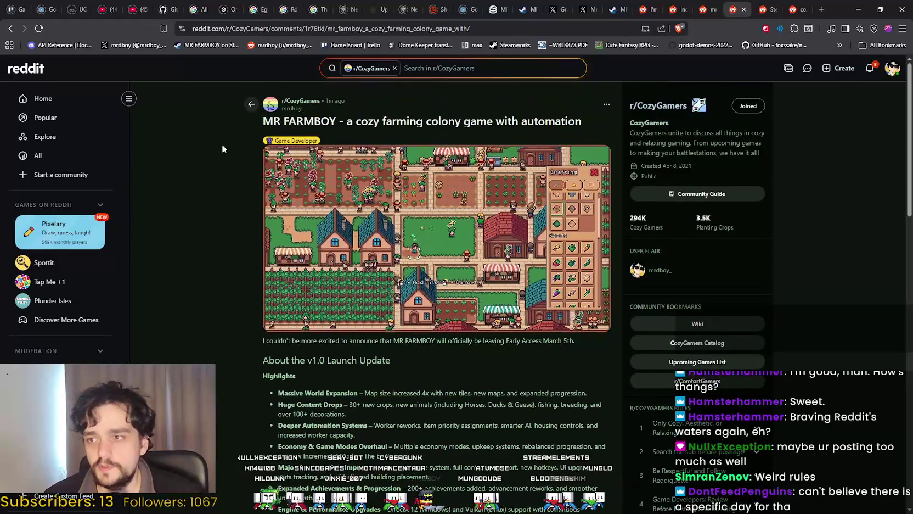
{"action": "scroll", "coordinate": [447, 403], "scroll_direction": "down", "scroll_amount": 4}
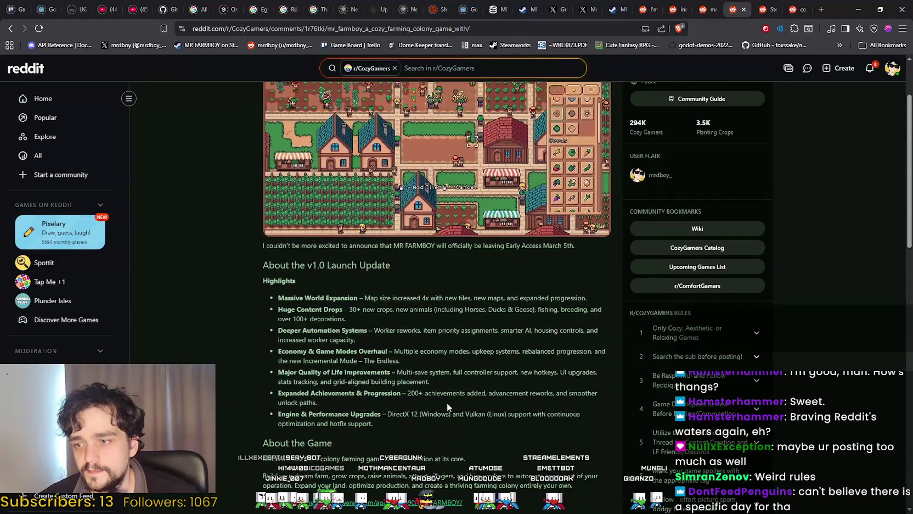
{"action": "scroll", "coordinate": [448, 395], "scroll_direction": "up", "scroll_amount": 4}
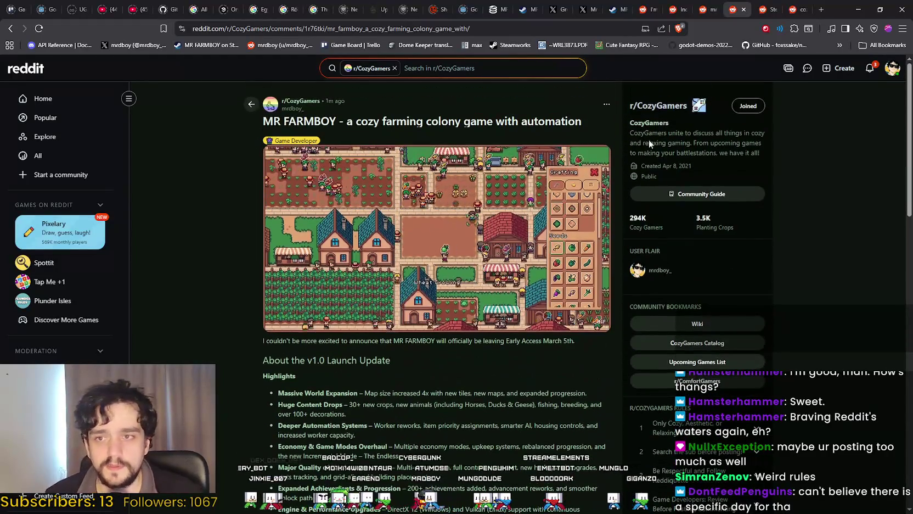
{"action": "scroll", "coordinate": [230, 354], "scroll_direction": "down", "scroll_amount": 4}
{"action": "scroll", "coordinate": [233, 351], "scroll_direction": "up", "scroll_amount": 4}
{"action": "scroll", "coordinate": [234, 350], "scroll_direction": "down", "scroll_amount": 3}
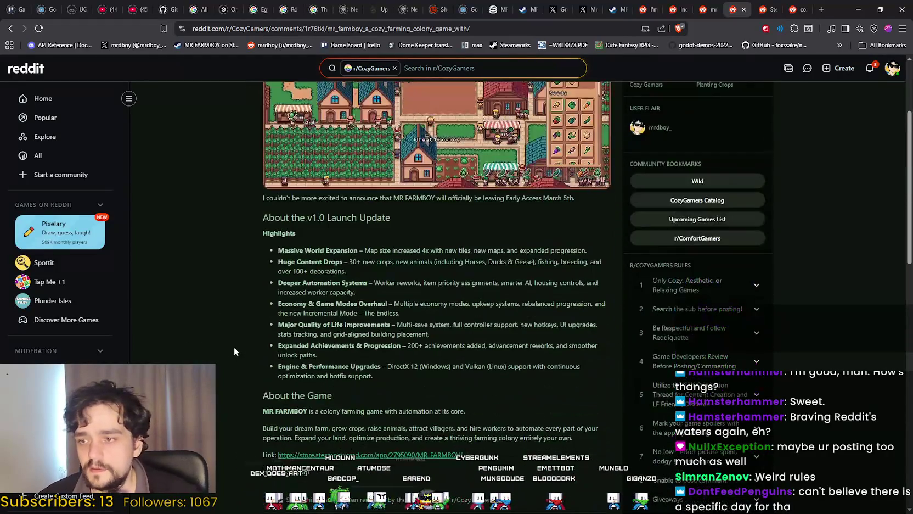
{"action": "scroll", "coordinate": [234, 351], "scroll_direction": "up", "scroll_amount": 3}
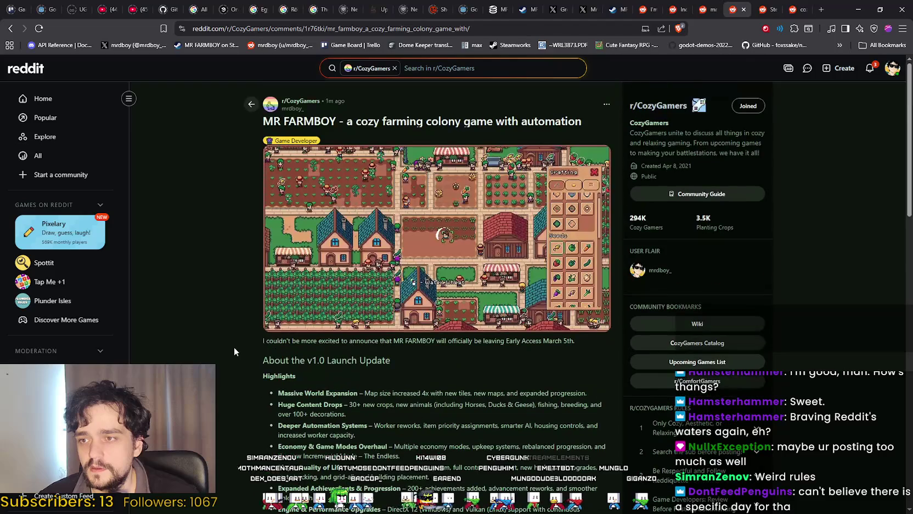
{"action": "left_click", "coordinate": [606, 104]}
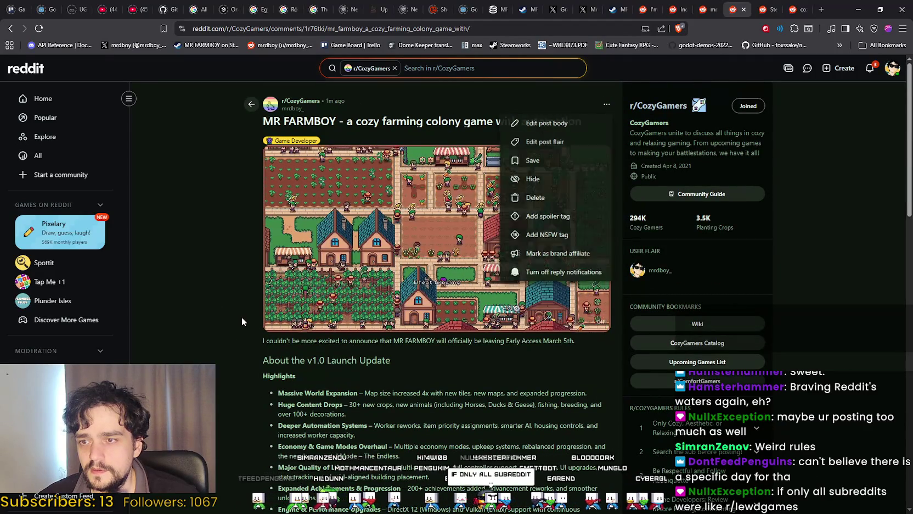
{"action": "left_click", "coordinate": [606, 104]}
{"action": "left_click", "coordinate": [606, 104]}
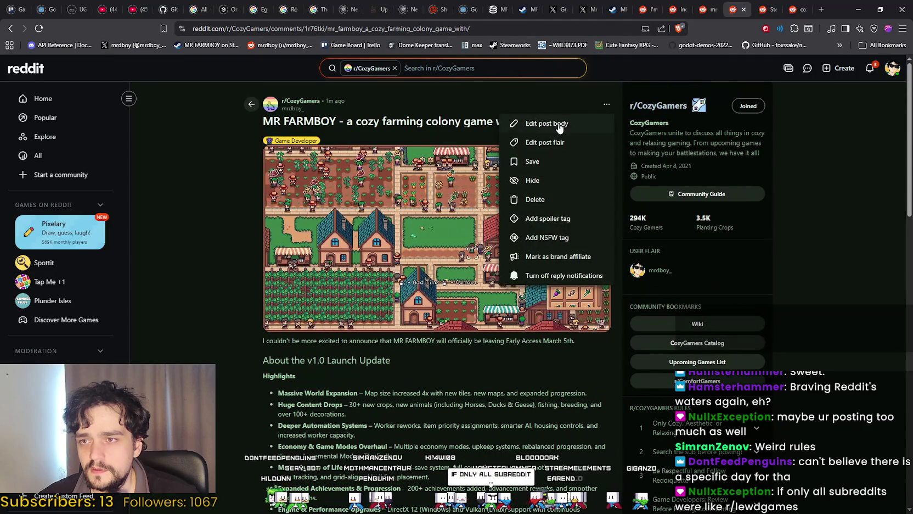
Step: Start editing the post body, then cancel, leaving the post unchanged
{"action": "left_click", "coordinate": [569, 124]}
{"action": "scroll", "coordinate": [410, 415], "scroll_direction": "up", "scroll_amount": 5}
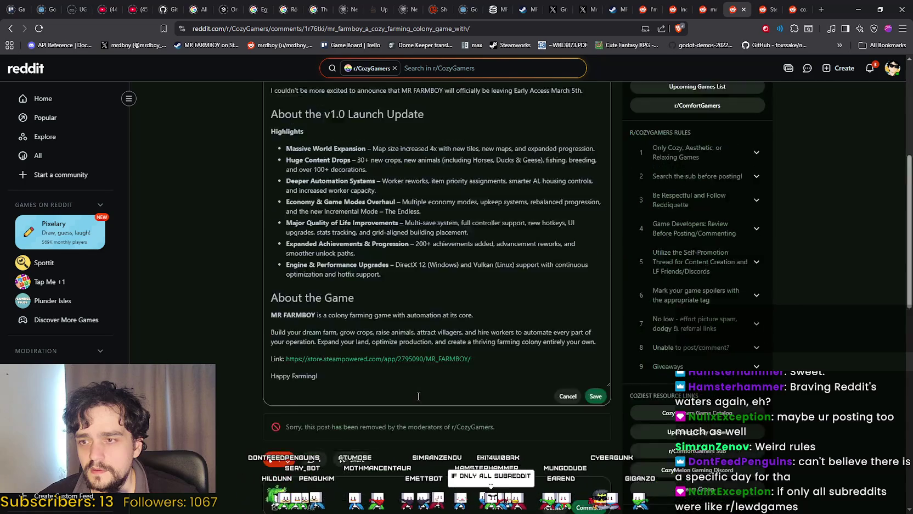
{"action": "scroll", "coordinate": [494, 385], "scroll_direction": "down", "scroll_amount": 2}
{"action": "left_click", "coordinate": [568, 352]}
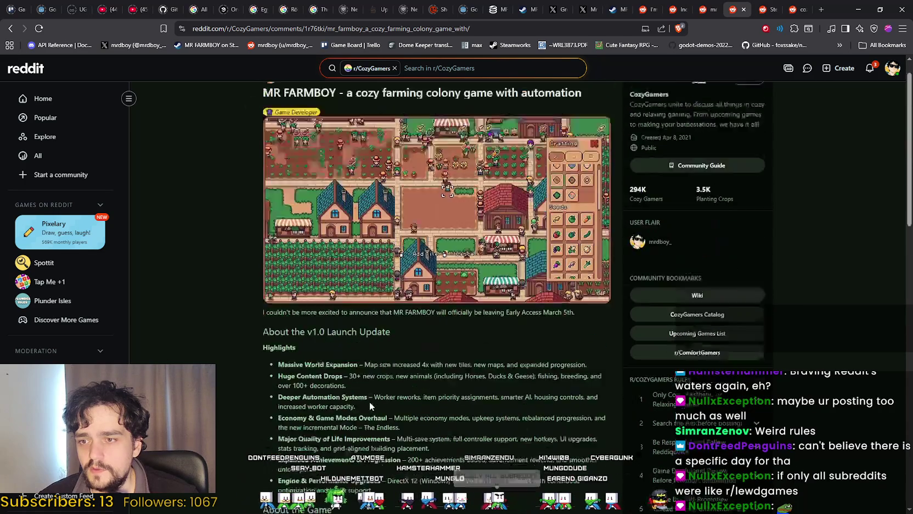
{"action": "scroll", "coordinate": [391, 383], "scroll_direction": "down", "scroll_amount": 3}
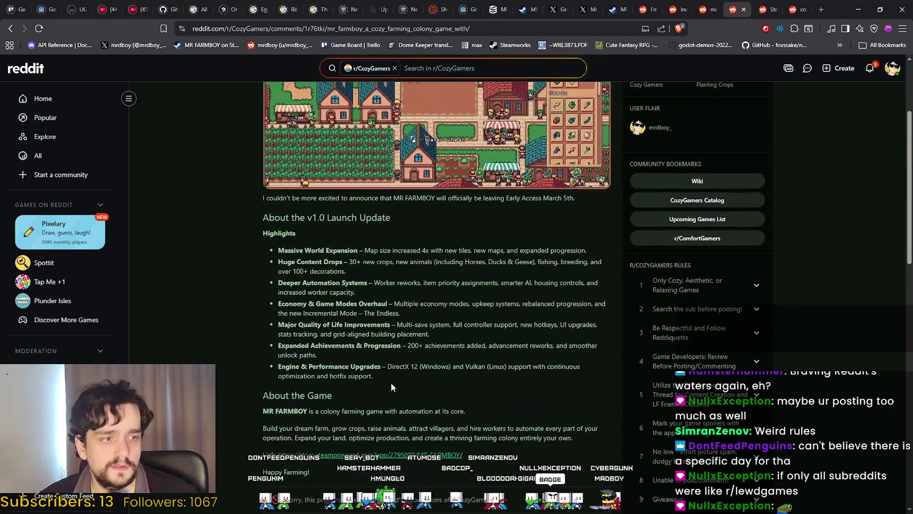
{"action": "scroll", "coordinate": [388, 382], "scroll_direction": "up", "scroll_amount": 3}
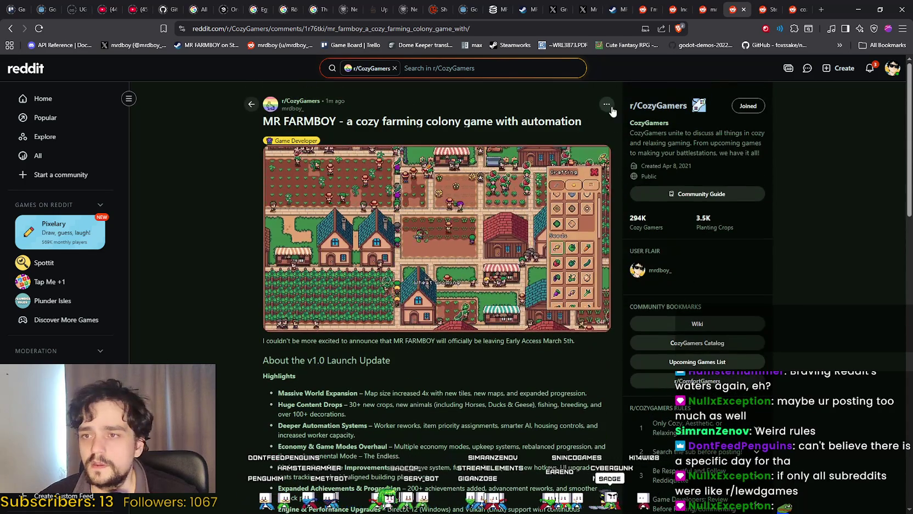
Step: Save the post, then remove it from saved items
{"action": "left_click", "coordinate": [606, 105]}
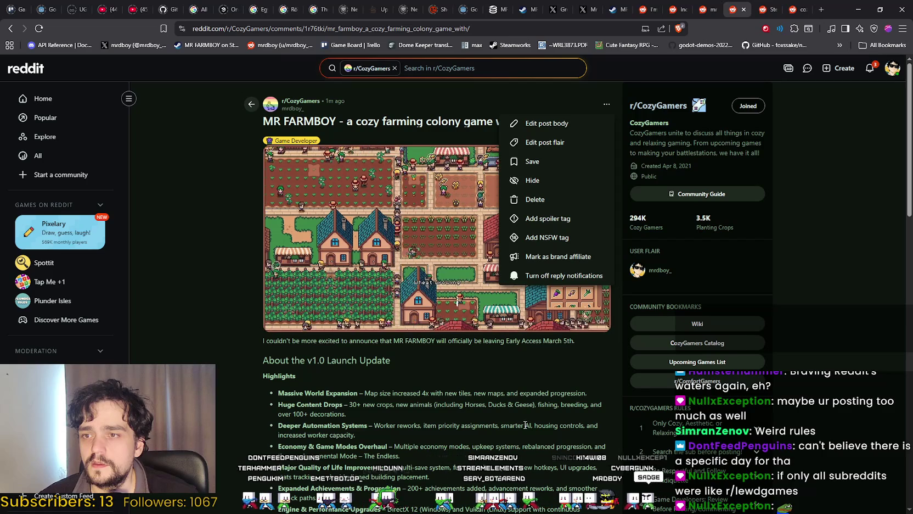
{"action": "left_click", "coordinate": [555, 162]}
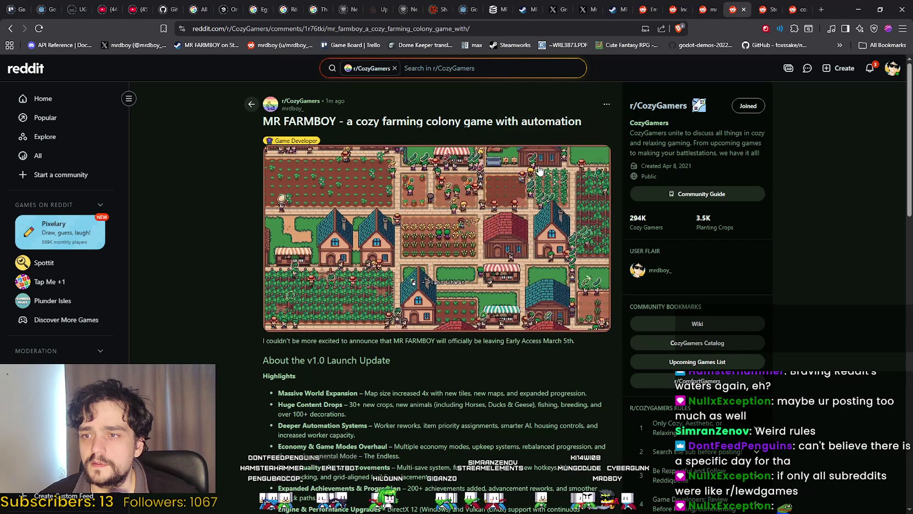
{"action": "left_click", "coordinate": [606, 105]}
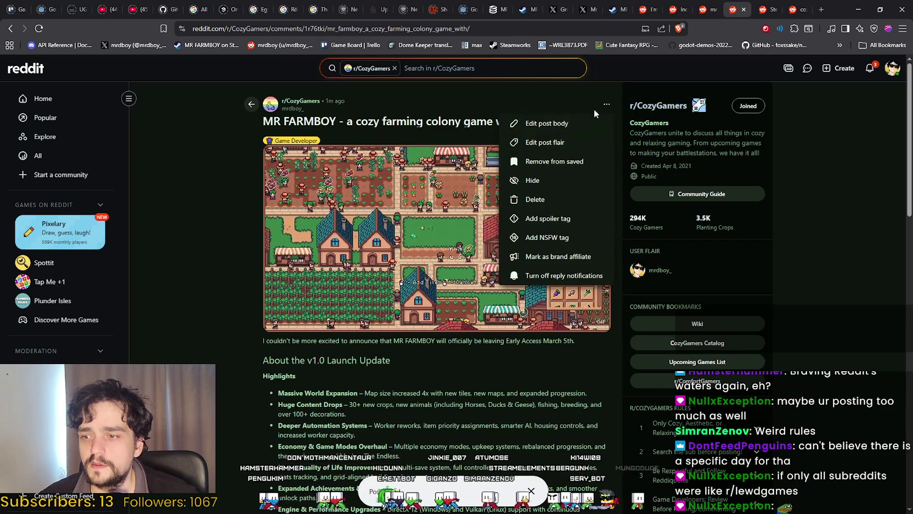
{"action": "left_click", "coordinate": [554, 159]}
{"action": "left_click", "coordinate": [607, 105]}
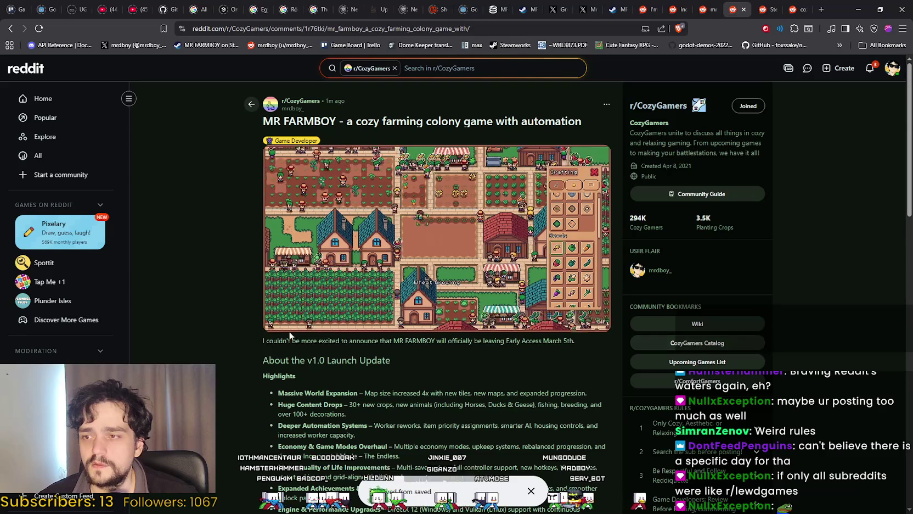
Step: Click into the comment box beneath the removed post
{"action": "scroll", "coordinate": [316, 231], "scroll_direction": "down", "scroll_amount": 7}
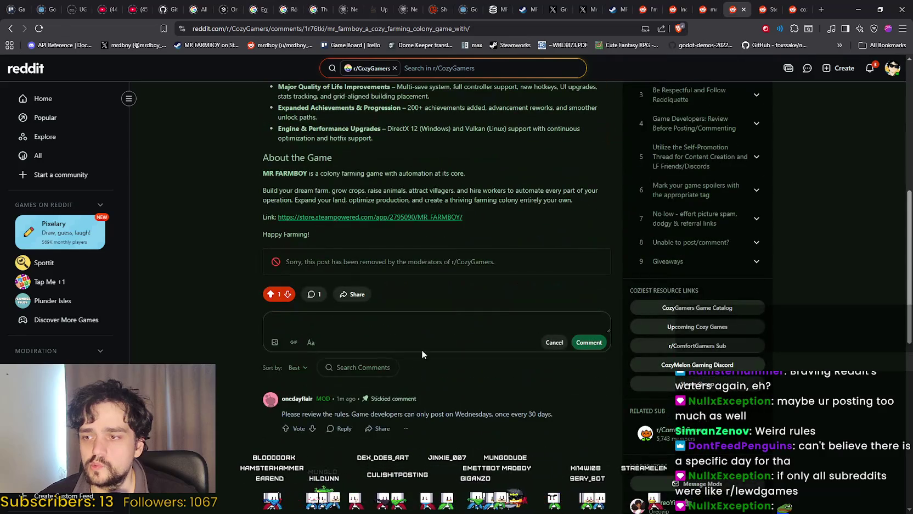
{"action": "left_click", "coordinate": [426, 329]}
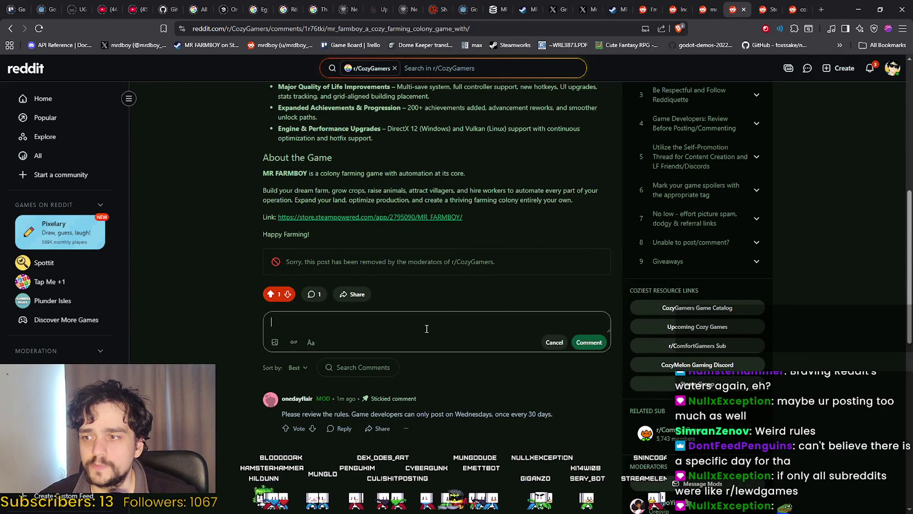
{"action": "scroll", "coordinate": [426, 328], "scroll_direction": "up", "scroll_amount": 7}
Step: From notifications, open the r/DestroyMyGame '1.0 Trailer' feedback post and read its comments
{"action": "left_click", "coordinate": [869, 68]}
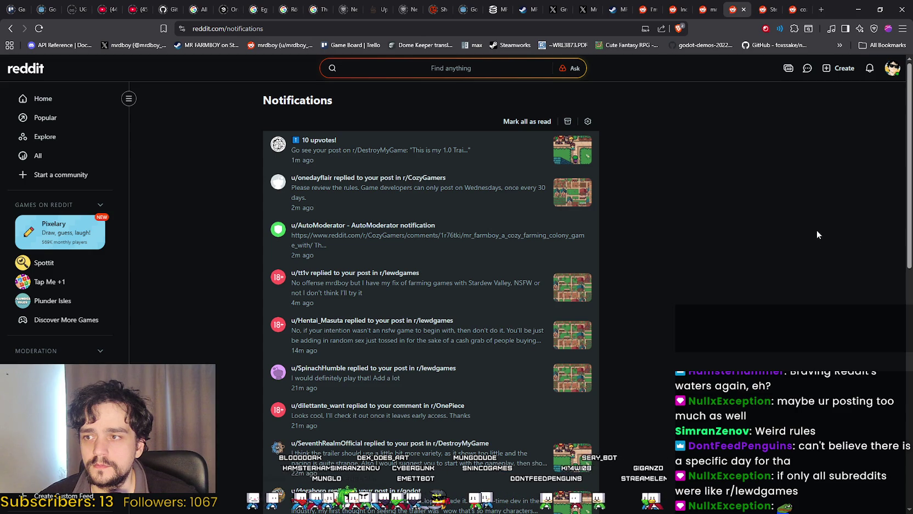
{"action": "left_click", "coordinate": [459, 200]}
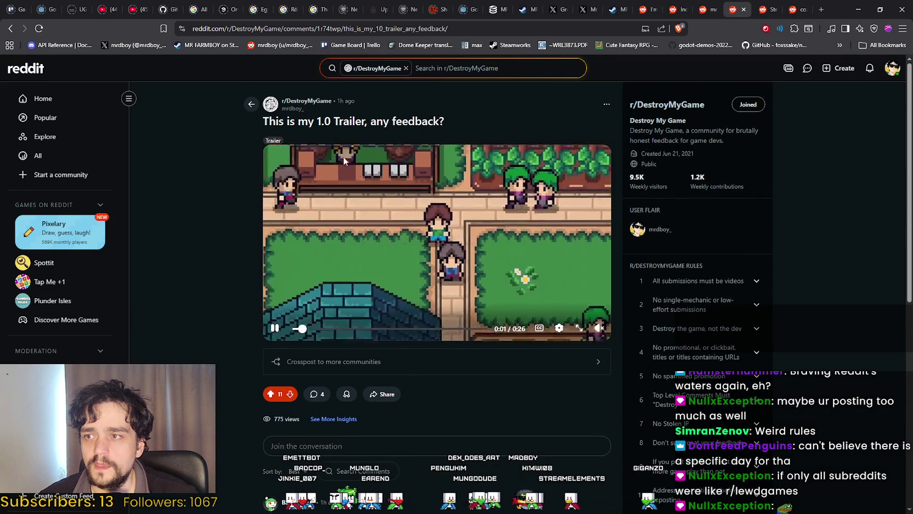
{"action": "scroll", "coordinate": [572, 370], "scroll_direction": "down", "scroll_amount": 3}
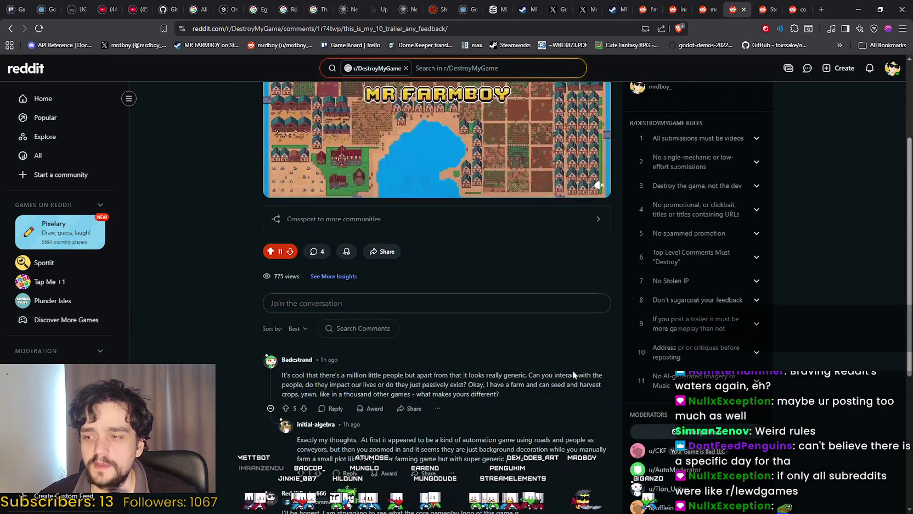
{"action": "scroll", "coordinate": [513, 357], "scroll_direction": "down", "scroll_amount": 3}
{"action": "scroll", "coordinate": [514, 360], "scroll_direction": "down", "scroll_amount": 2}
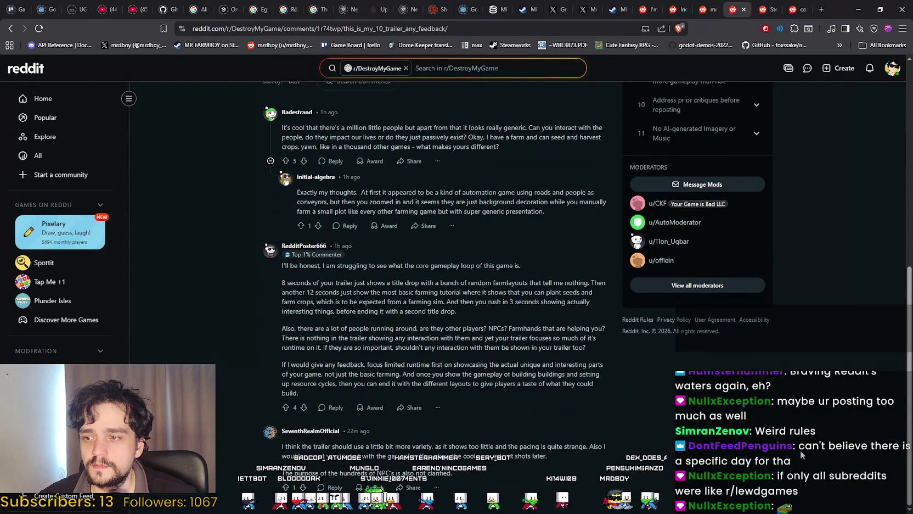
Step: Go to your own profile page through the avatar menu's View Profile
{"action": "scroll", "coordinate": [801, 454], "scroll_direction": "up", "scroll_amount": 8}
{"action": "left_click", "coordinate": [892, 68]}
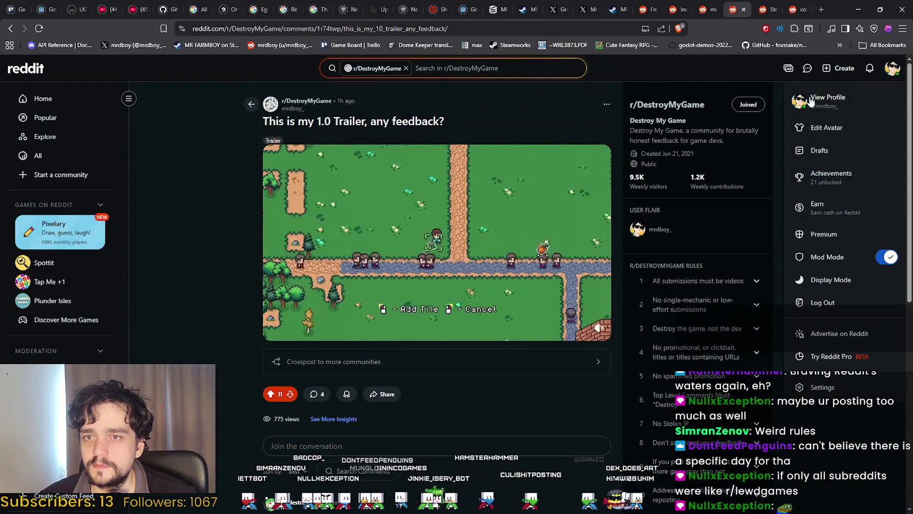
{"action": "left_click", "coordinate": [774, 97]}
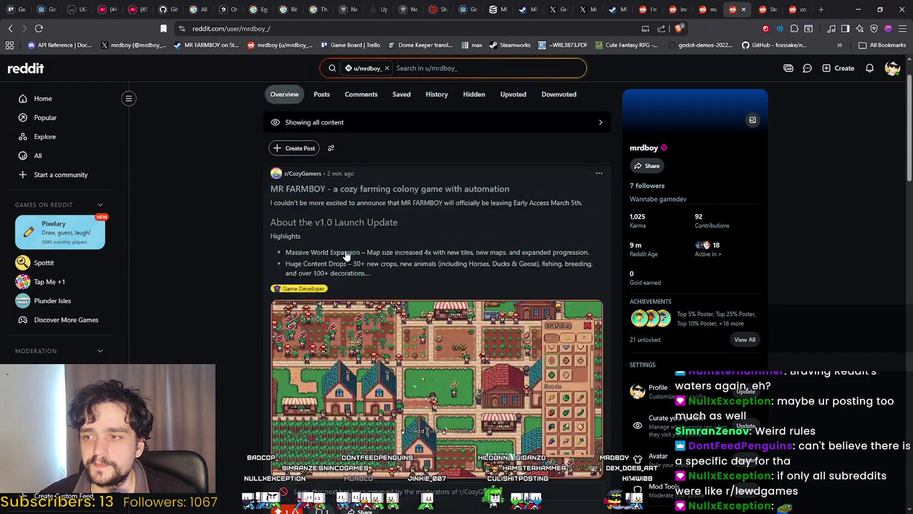
Step: Scroll your profile posts, then read the comments on the r/CozyGamers StepHarvest post
{"action": "scroll", "coordinate": [593, 376], "scroll_direction": "down", "scroll_amount": 5}
{"action": "scroll", "coordinate": [602, 461], "scroll_direction": "down", "scroll_amount": 10}
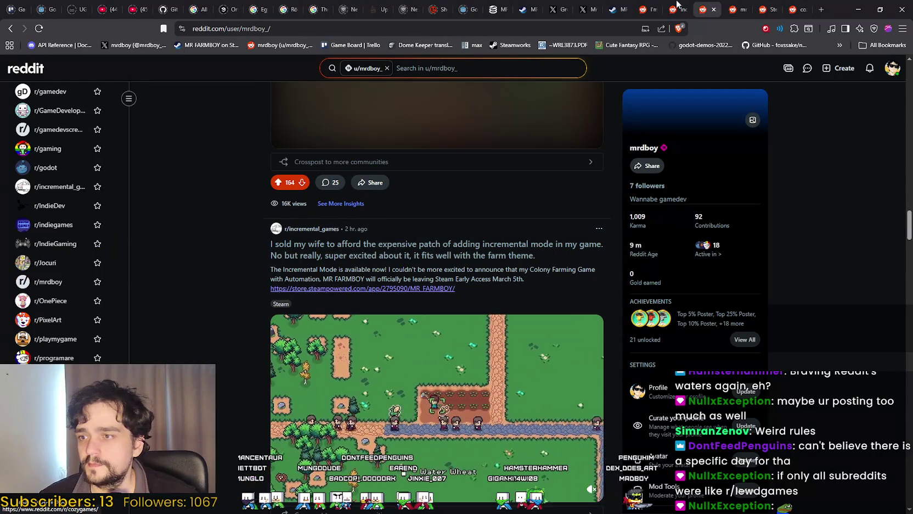
{"action": "left_click", "coordinate": [678, 10]}
{"action": "left_click", "coordinate": [738, 6]}
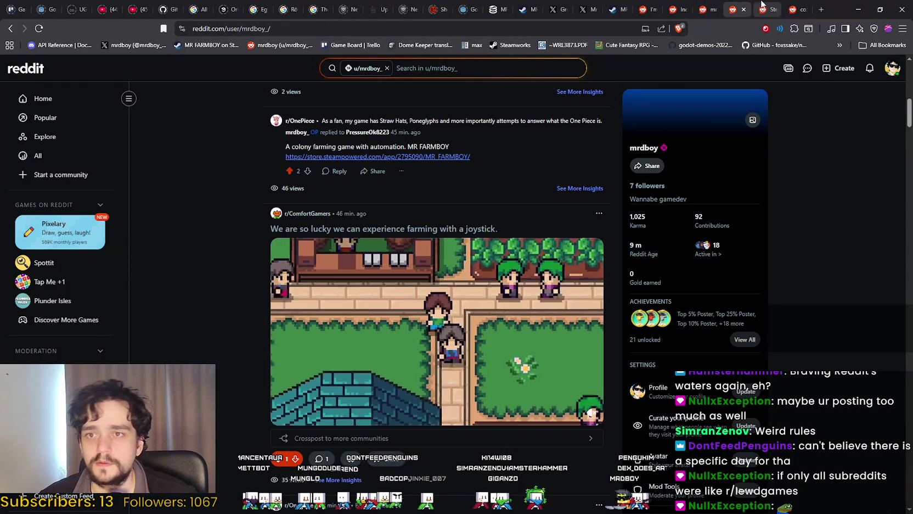
{"action": "left_click", "coordinate": [766, 9]}
{"action": "scroll", "coordinate": [777, 376], "scroll_direction": "down", "scroll_amount": 6}
{"action": "scroll", "coordinate": [776, 376], "scroll_direction": "down", "scroll_amount": 15}
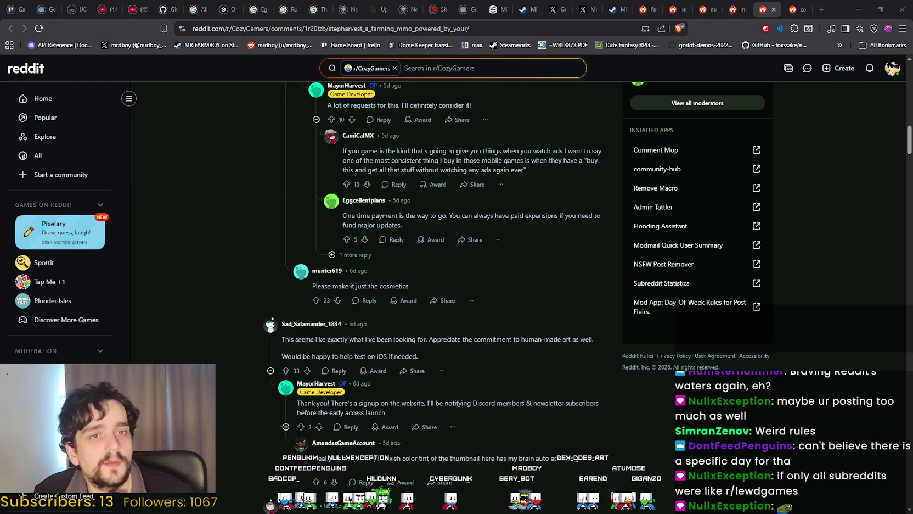
Step: Close the six Reddit tabs, including r/indiegames, to reach the MR FARMBOY Steam page
{"action": "left_click", "coordinate": [779, 11]}
{"action": "left_click", "coordinate": [777, 12]}
{"action": "left_click", "coordinate": [776, 12]}
{"action": "left_click", "coordinate": [774, 12]}
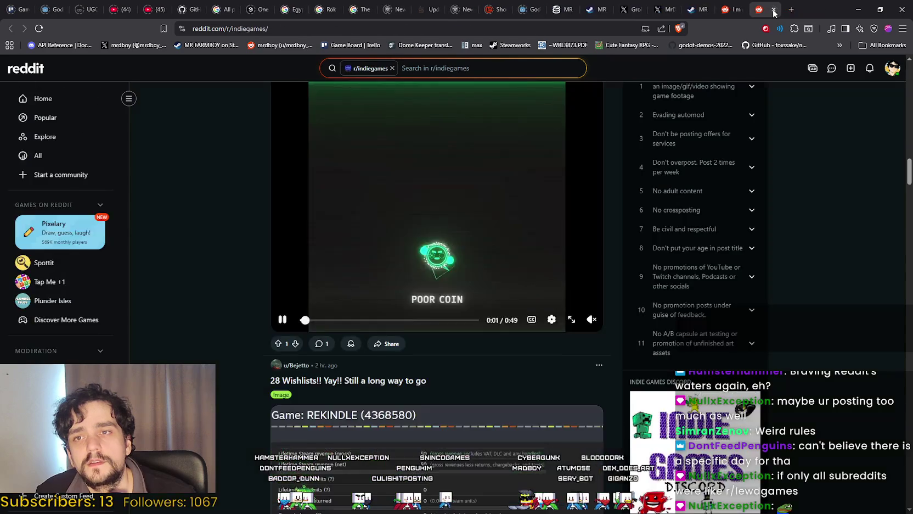
{"action": "left_click", "coordinate": [774, 11]}
{"action": "left_click", "coordinate": [774, 11]}
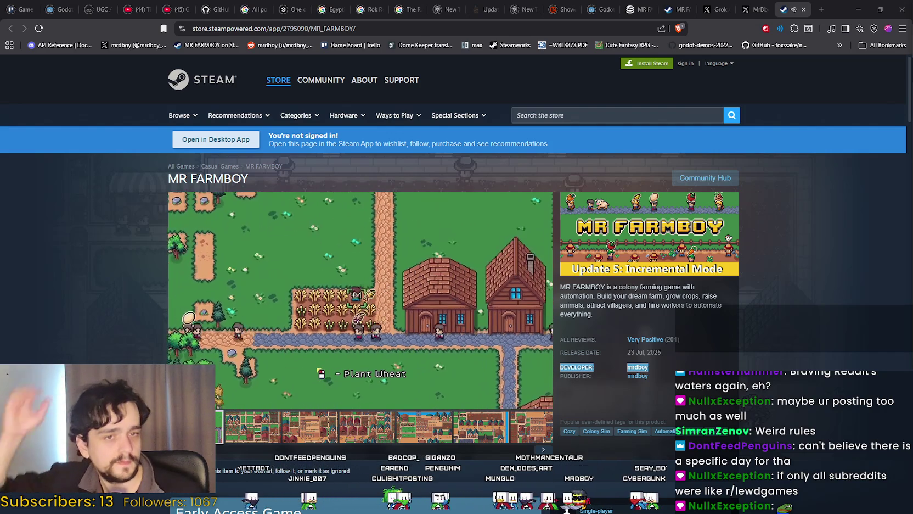
Step: Pause the trailer video playing at the top of the MR FARMBOY store page
{"action": "left_click", "coordinate": [352, 262]}
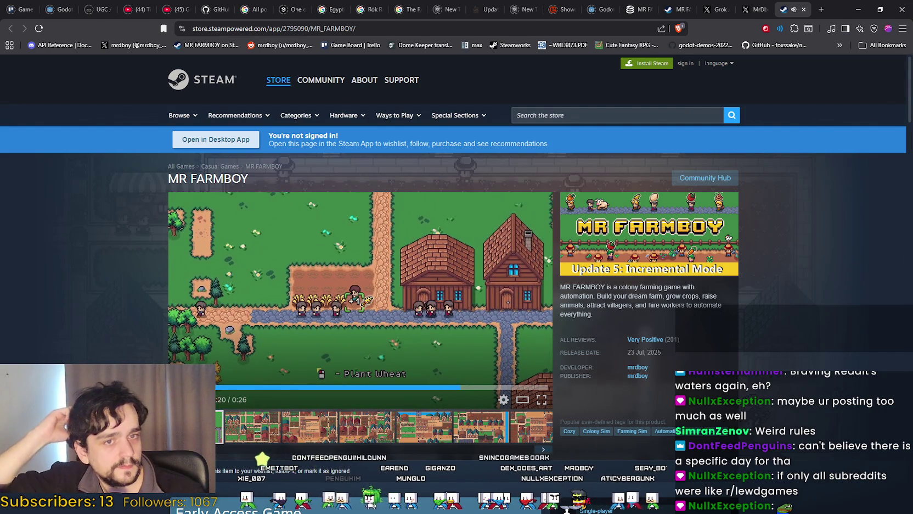